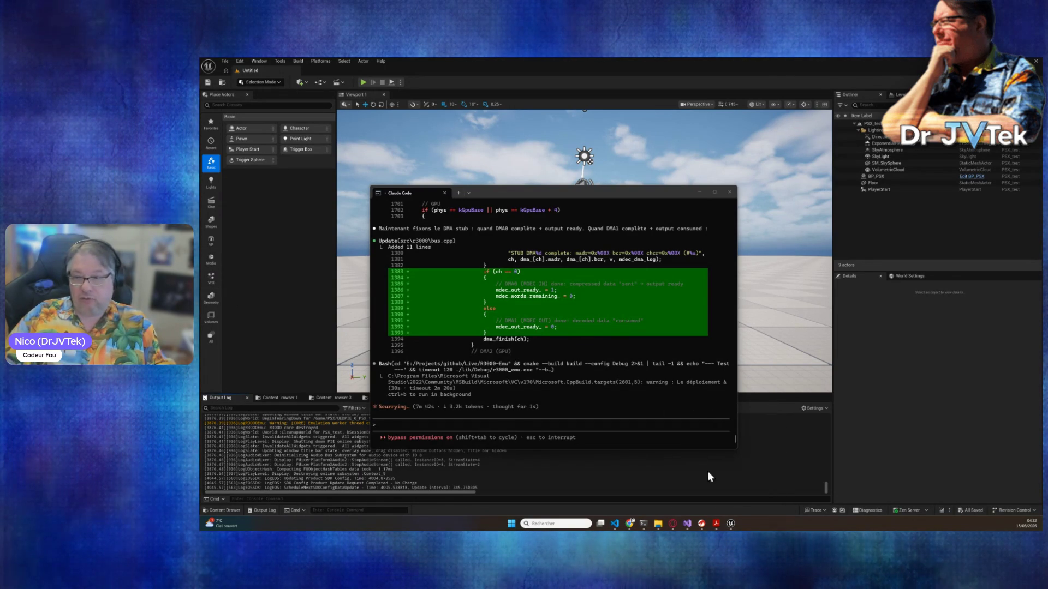
- Scroll back through Claude Code's MDEC status-register diffs
mouse_move(703, 530)
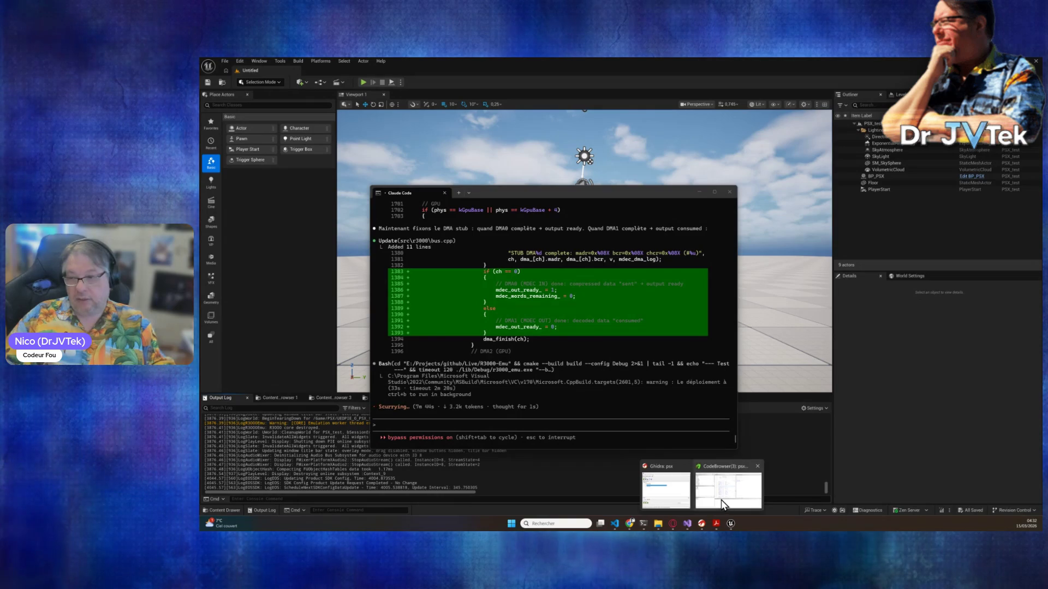
mouse_move(722, 500)
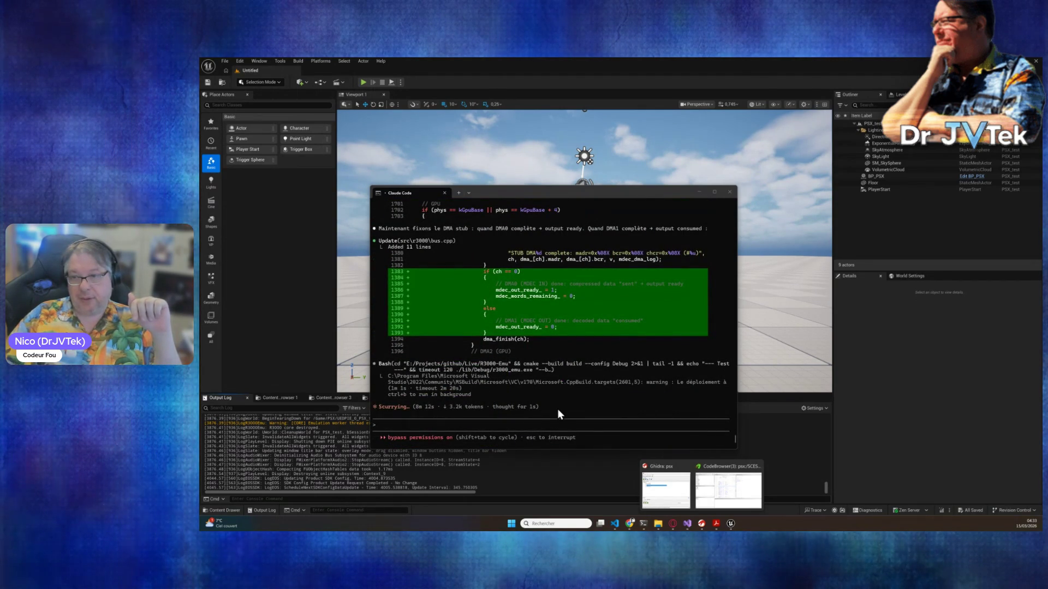
scroll(551, 339, up, 10)
scroll(552, 344, up, 10)
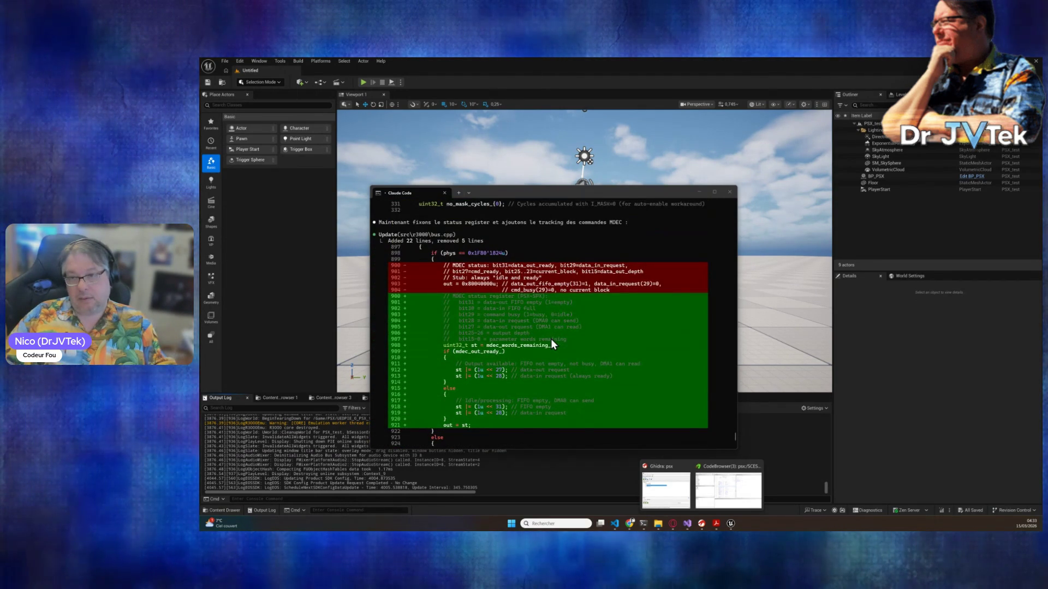
scroll(552, 343, up, 8)
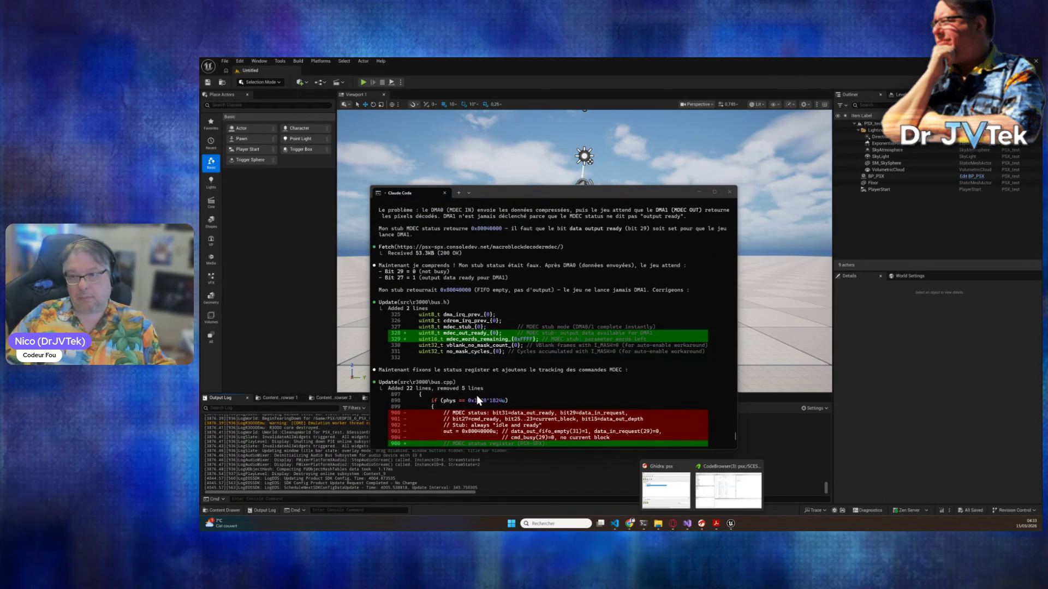
scroll(477, 395, down, 6)
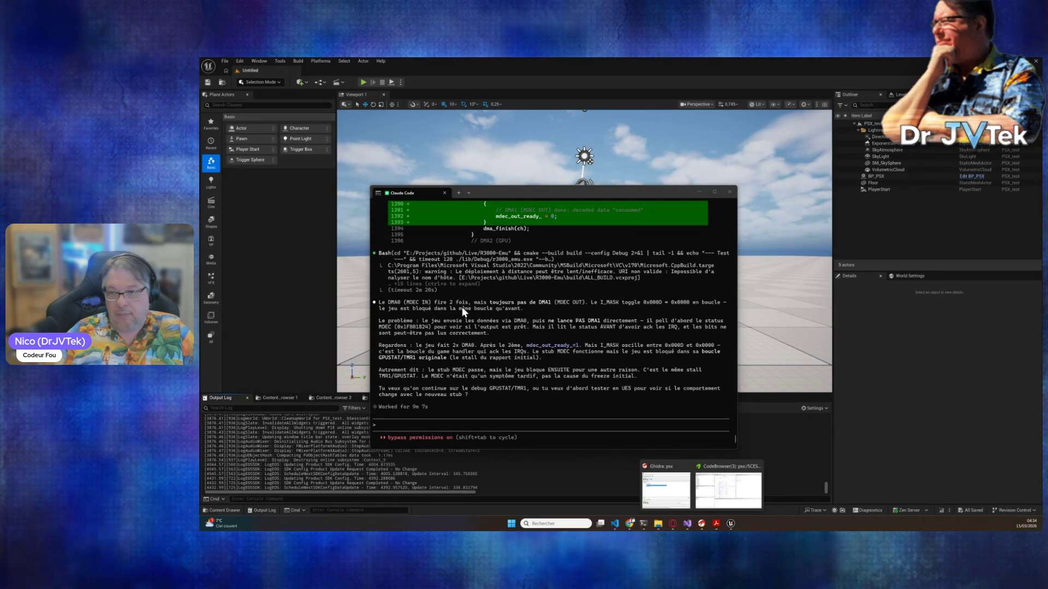
- Read the agent's DMA0/DMA1 diagnosis, then bring the Unreal editor to the front
mouse_move(428, 303)
mouse_down()
mouse_move(589, 310)
mouse_move(584, 401)
mouse_up()
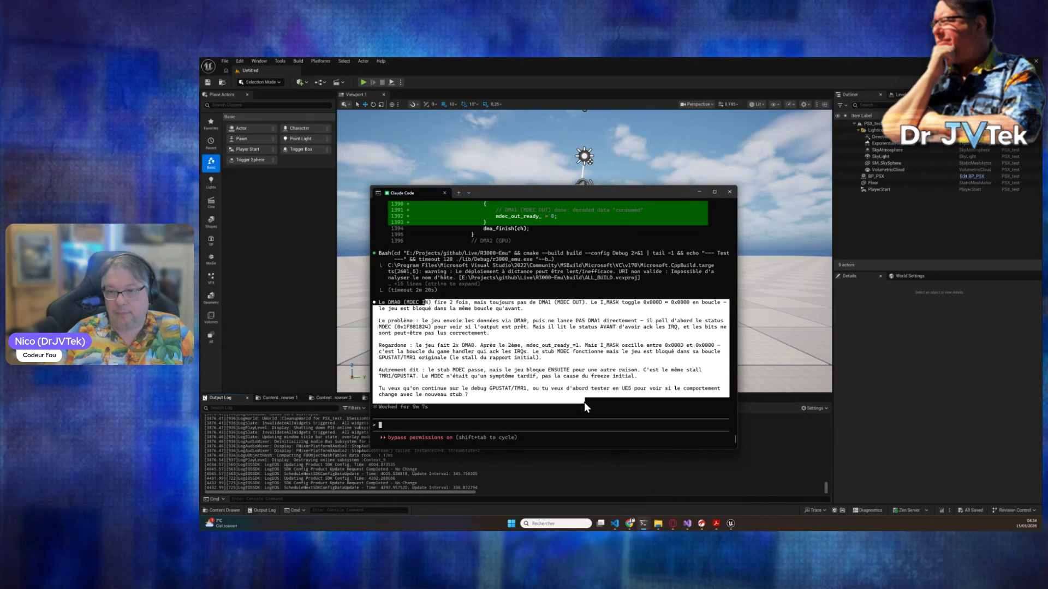
click(486, 372)
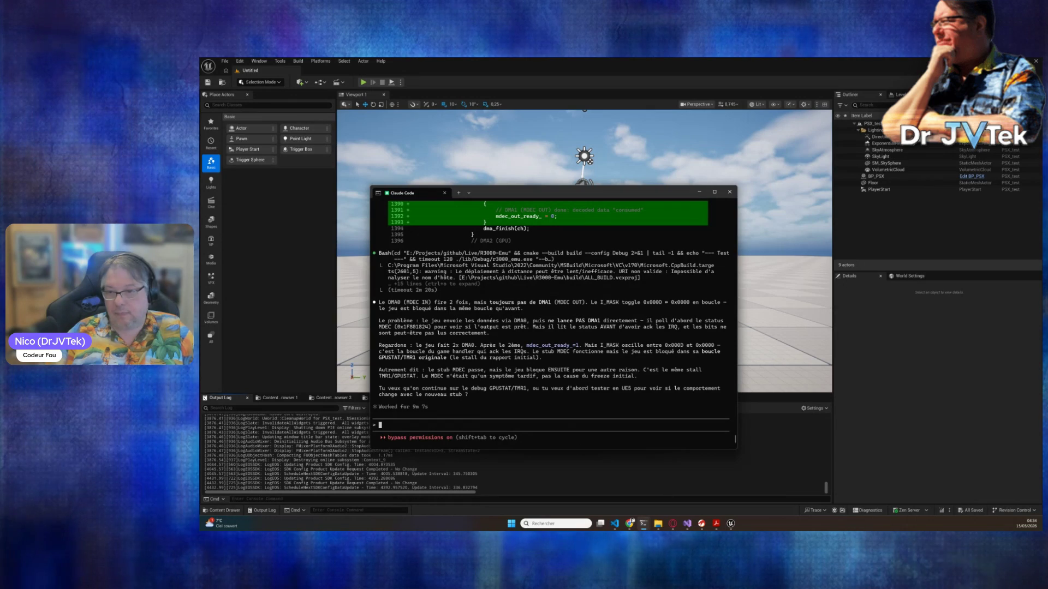
click(840, 466)
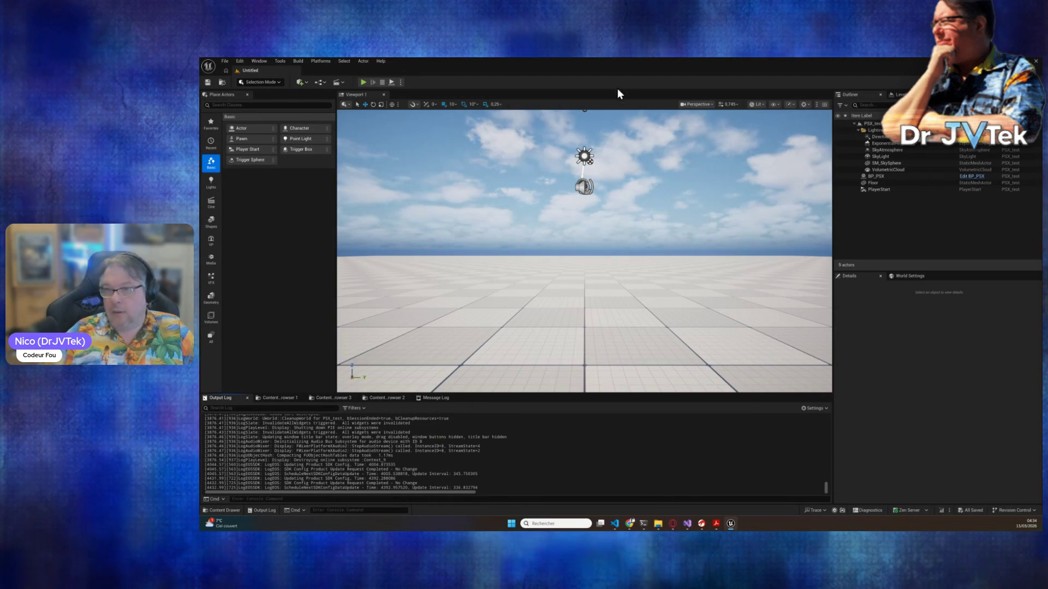
- Recompile the plugin with Live Coding, then play the level until the Namco loading screen and stop
click(940, 509)
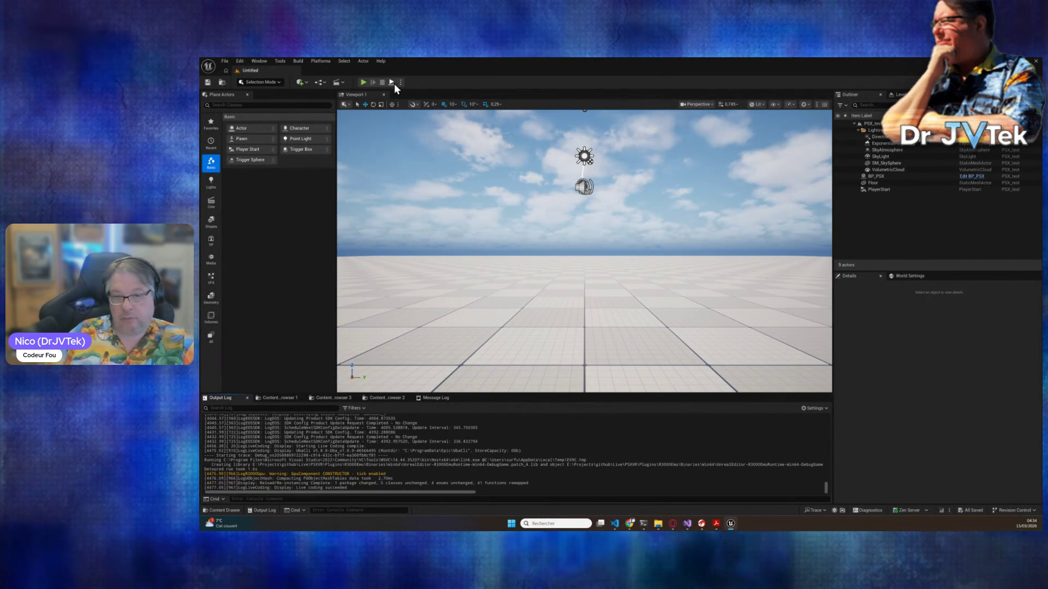
click(363, 83)
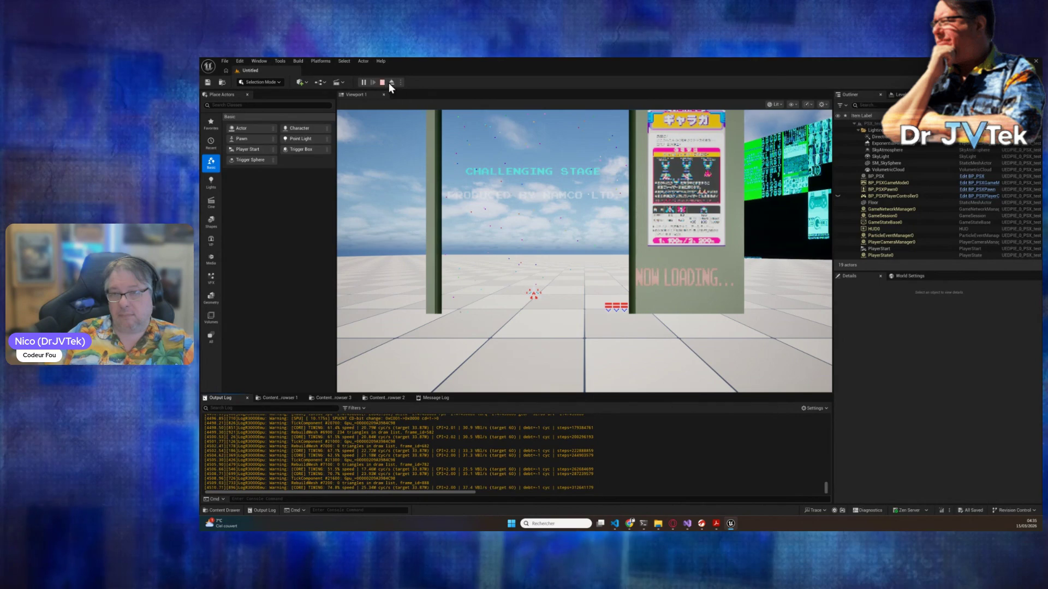
click(383, 82)
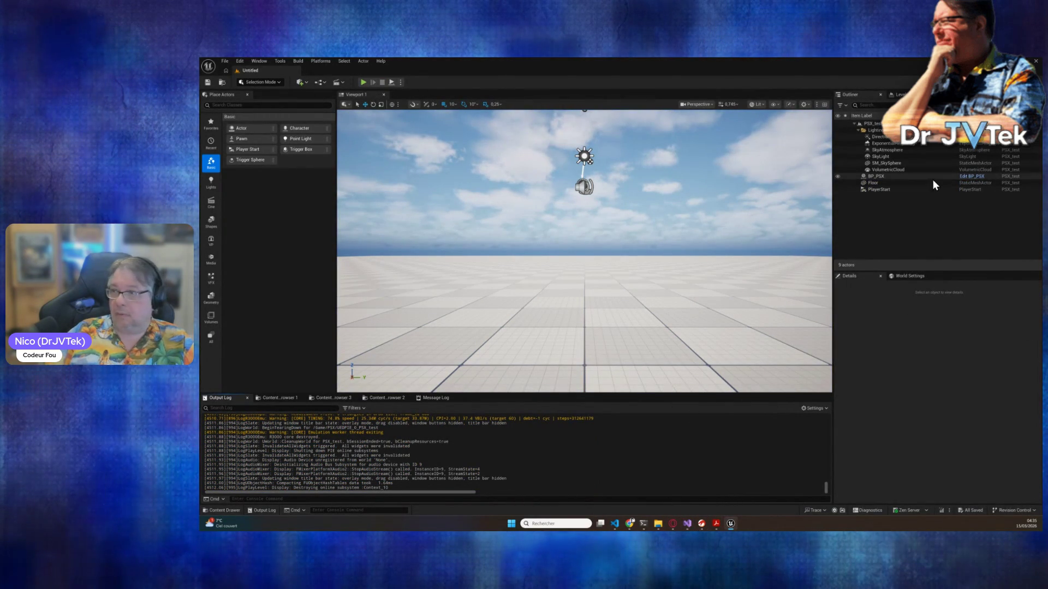
click(977, 183)
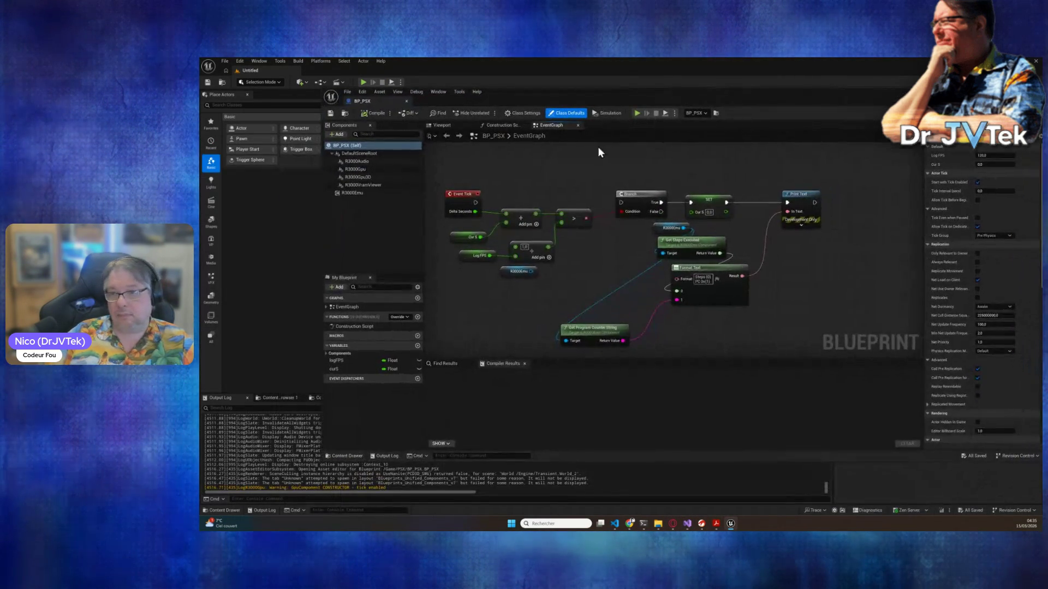
- Wire Event Tick into the Branch in BP_PSX, compile and save, and play the level again
mouse_move(475, 203)
mouse_down()
mouse_move(646, 214)
mouse_move(621, 202)
mouse_up()
click(343, 113)
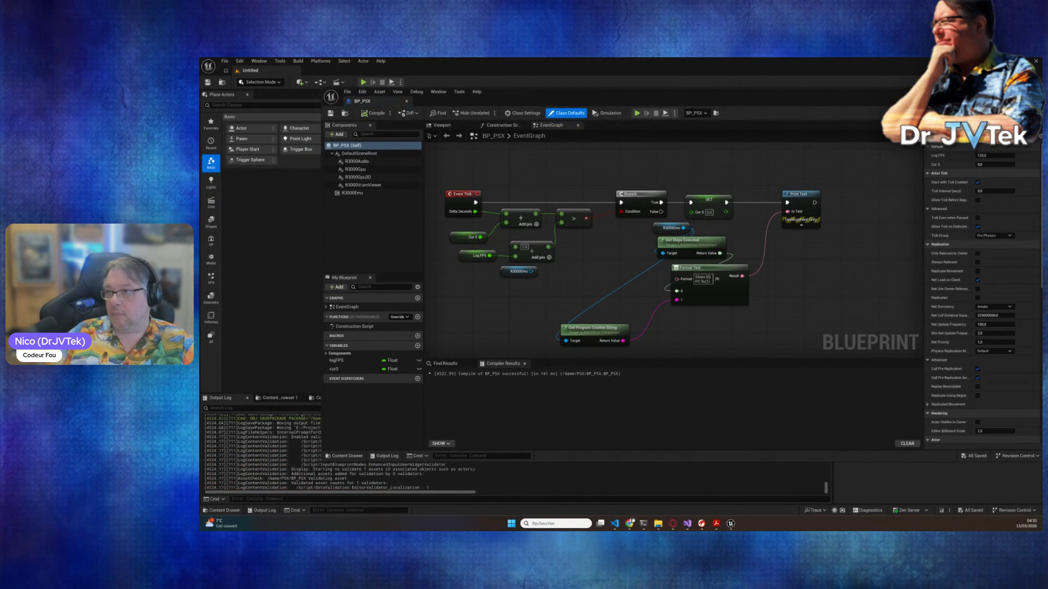
click(406, 101)
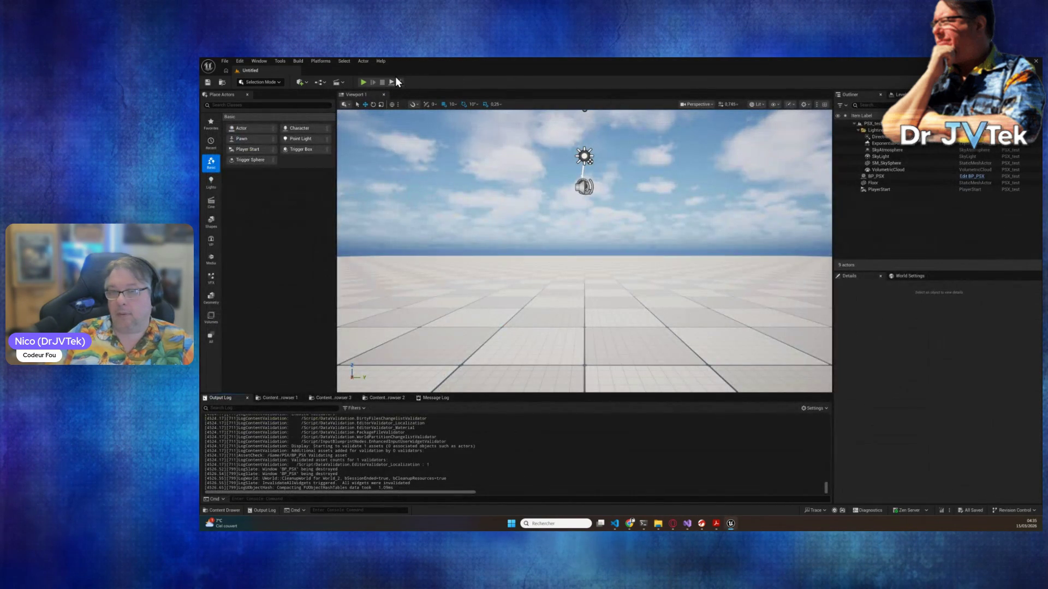
key(alt+p)
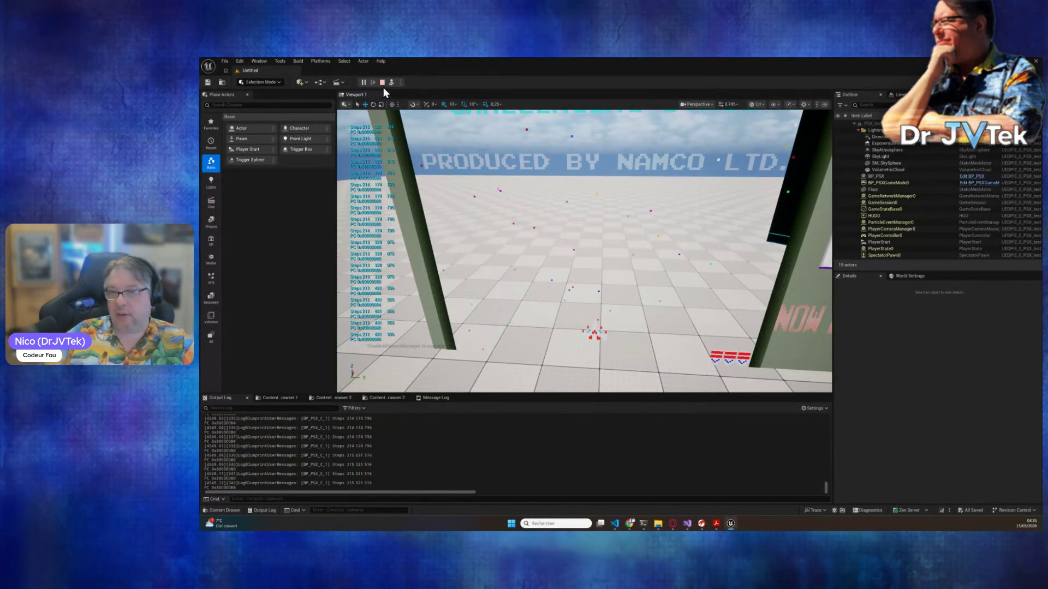
- Stop play and copy the latest BP_PSX Steps and PC lines from the Output Log
click(382, 83)
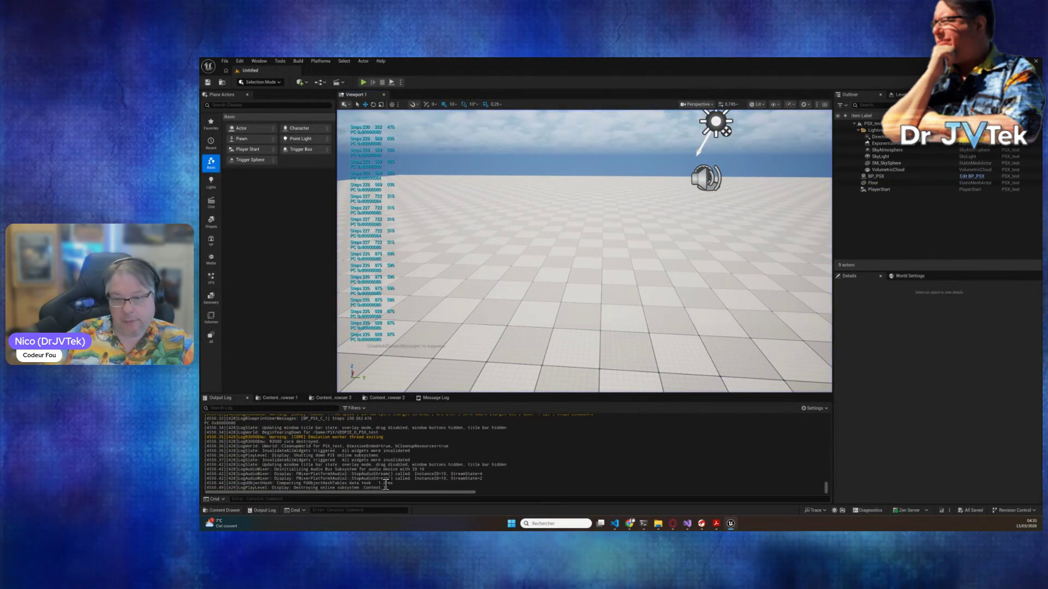
scroll(353, 461, up, 5)
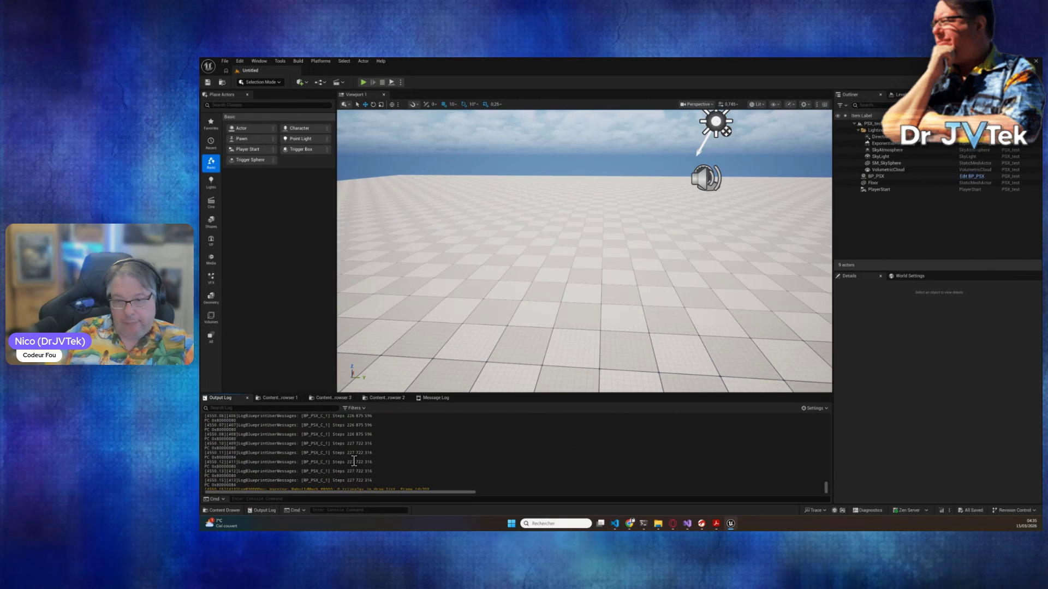
scroll(360, 462, down, 5)
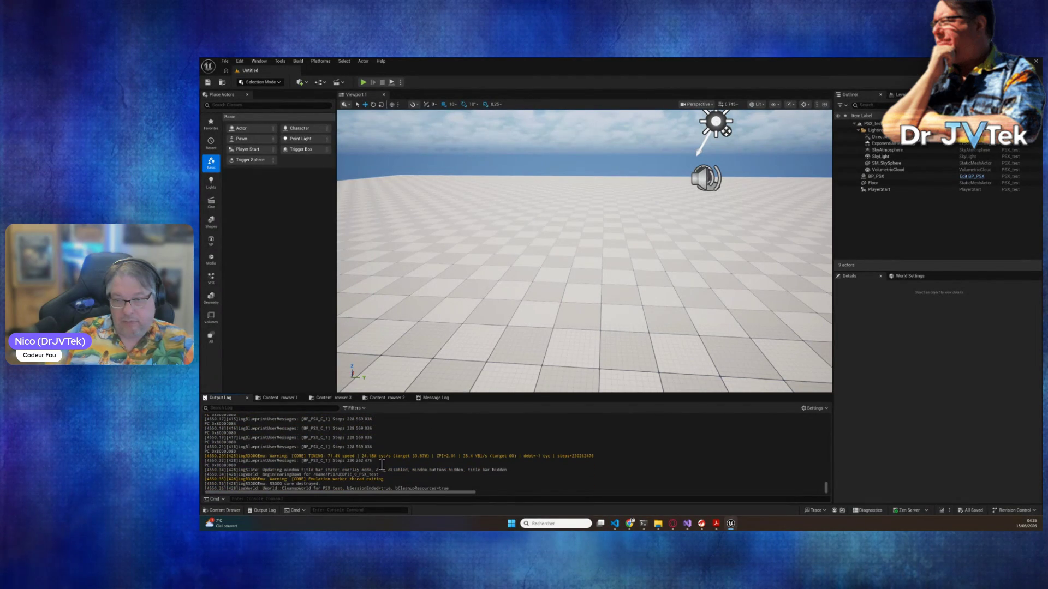
drag(221, 431, 208, 408)
click(323, 478)
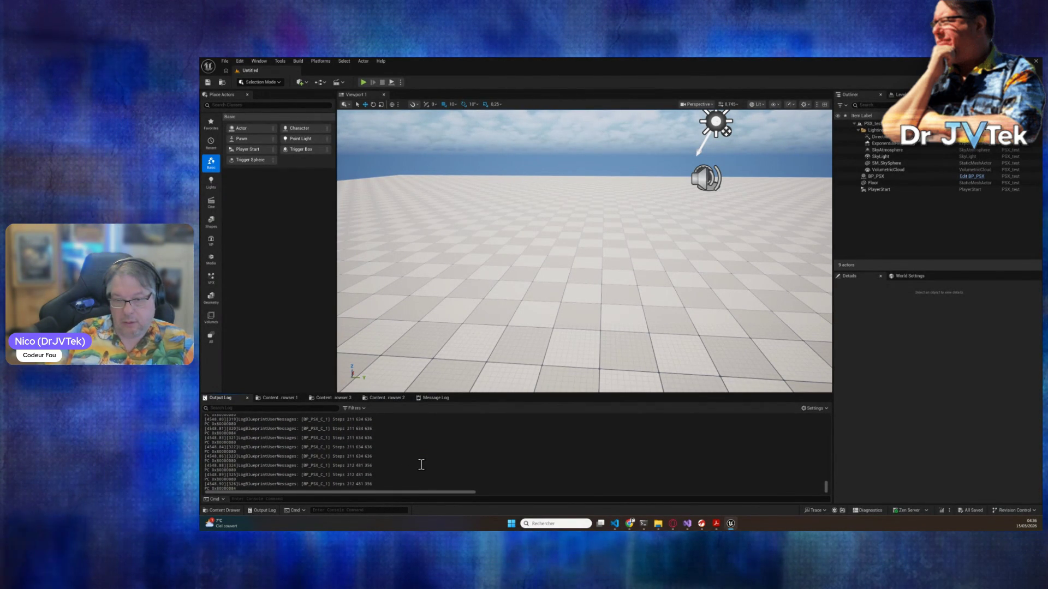
mouse_move(332, 465)
mouse_down()
mouse_move(235, 448)
mouse_move(276, 471)
mouse_move(237, 528)
mouse_move(216, 440)
mouse_up()
right_click(242, 440)
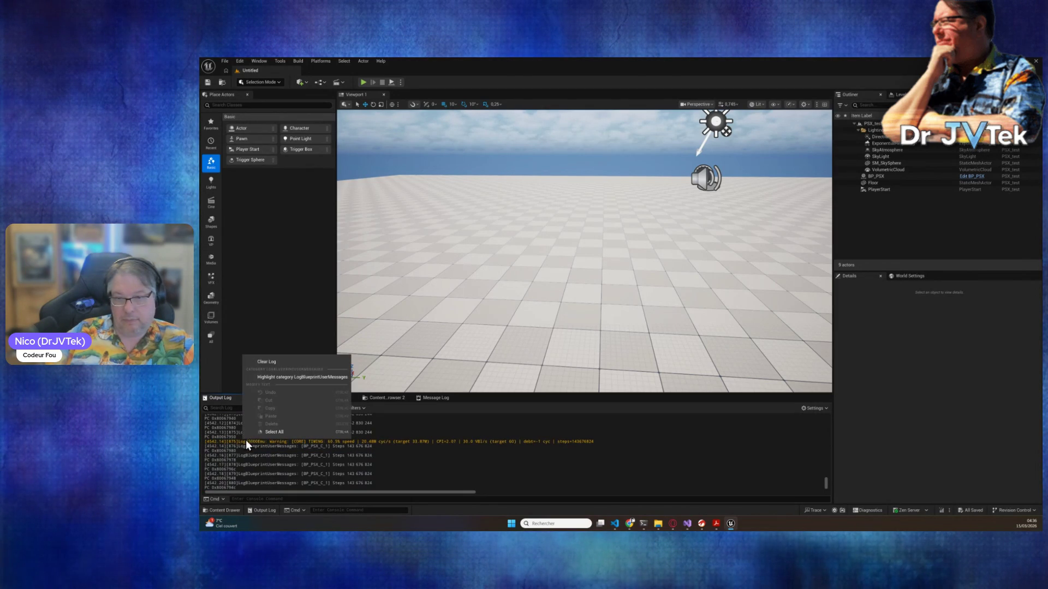
click(257, 455)
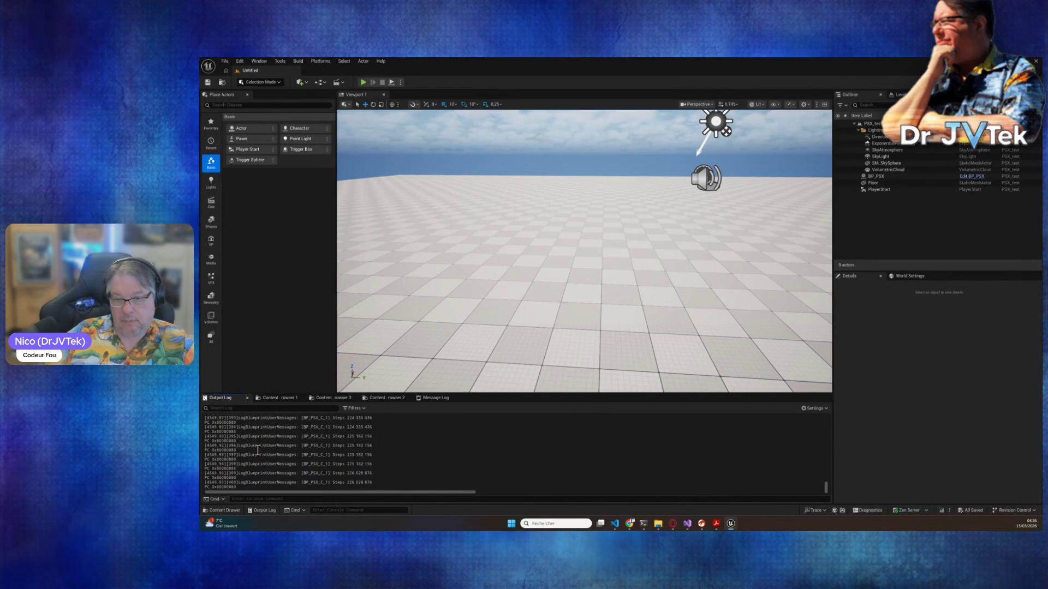
scroll(258, 450, up, 1)
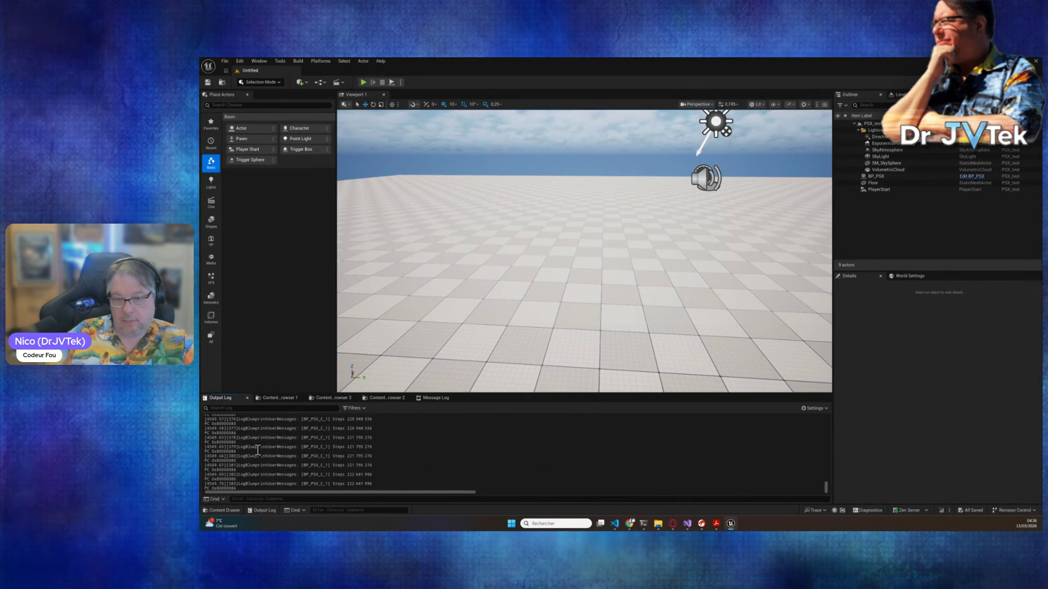
mouse_move(380, 468)
mouse_down()
mouse_move(212, 430)
mouse_move(203, 460)
mouse_up()
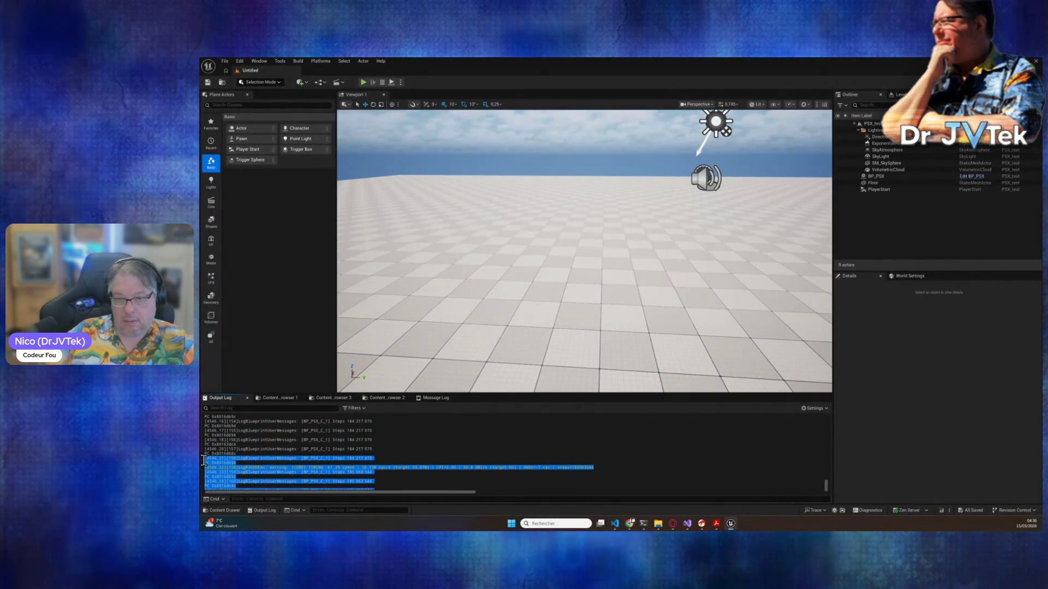
right_click(242, 457)
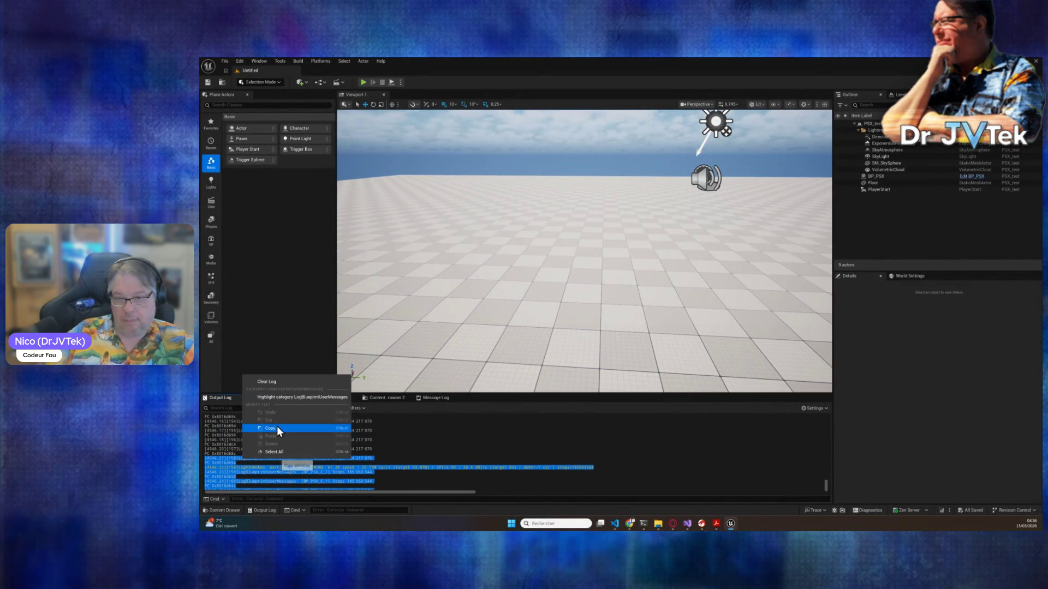
click(276, 428)
- Paste the 449-line Output Log excerpt into Claude Code, submit it, and return to the Unreal editor
mouse_move(647, 523)
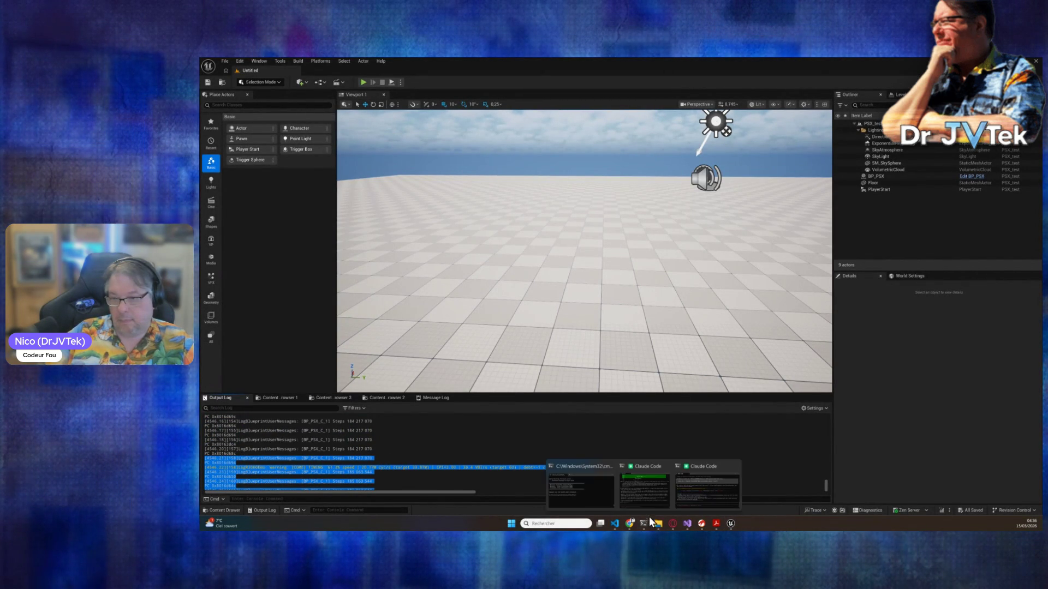
click(654, 505)
key(ctrl+v)
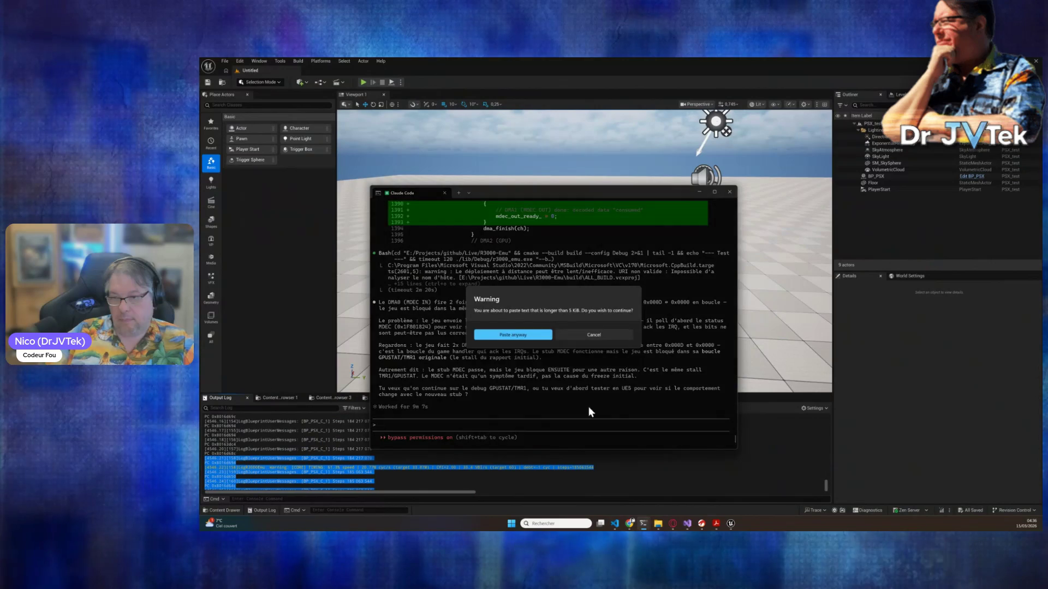
click(513, 336)
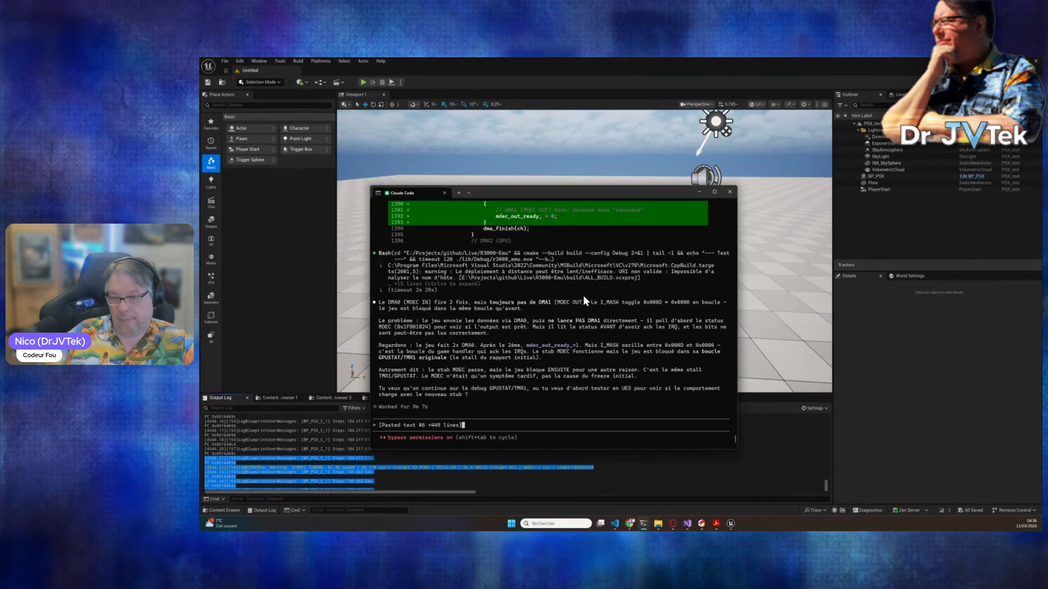
key(Return)
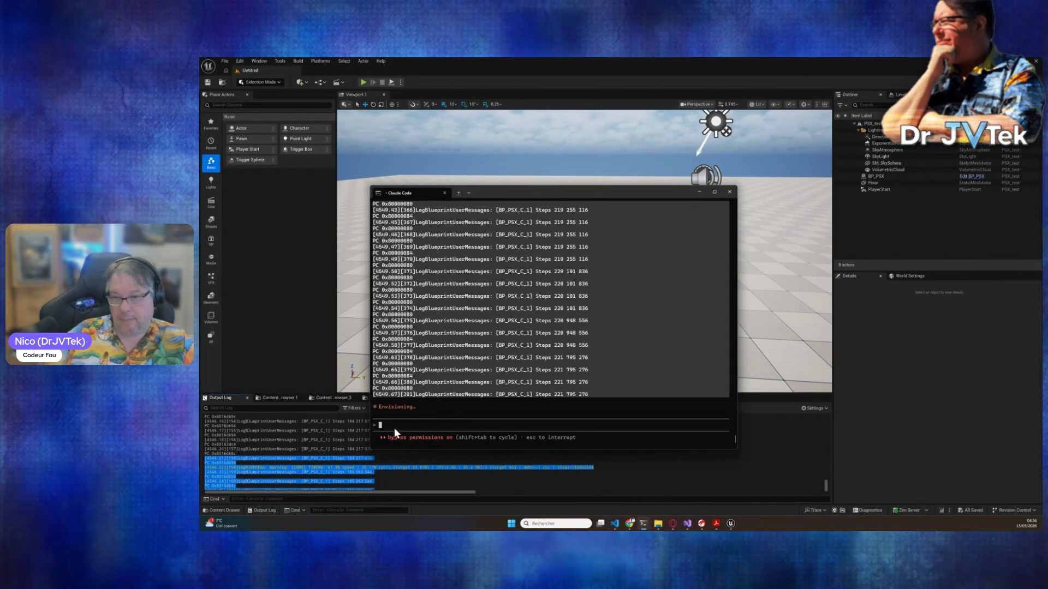
click(349, 447)
scroll(356, 445, down, 10)
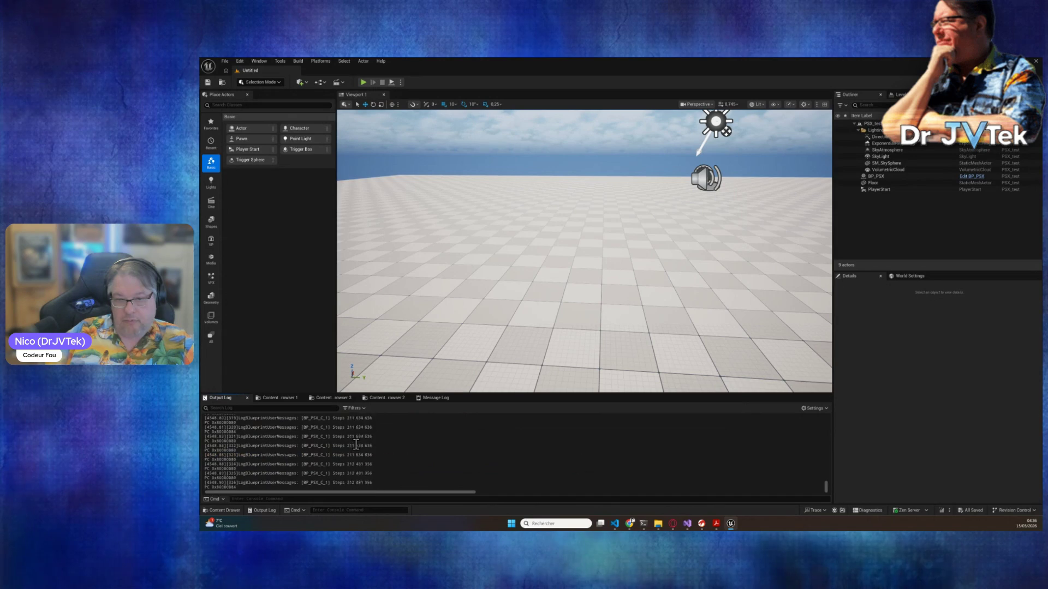
- Find and select the repeating PC address 0x8016d69c in the Output Log
scroll(356, 445, up, 5)
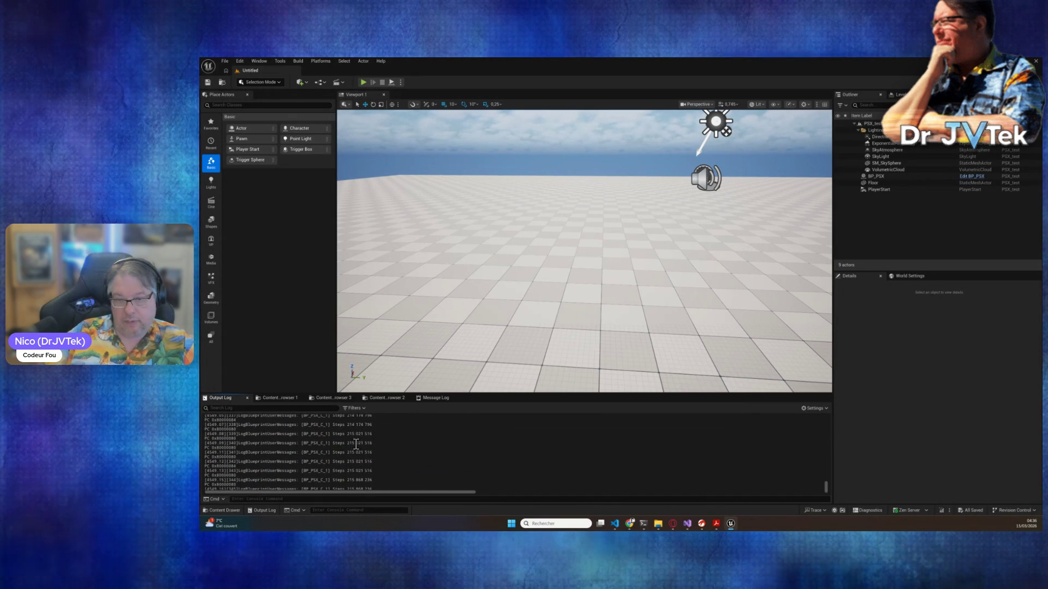
scroll(356, 445, up, 10)
scroll(356, 445, up, 2)
scroll(356, 445, down, 1)
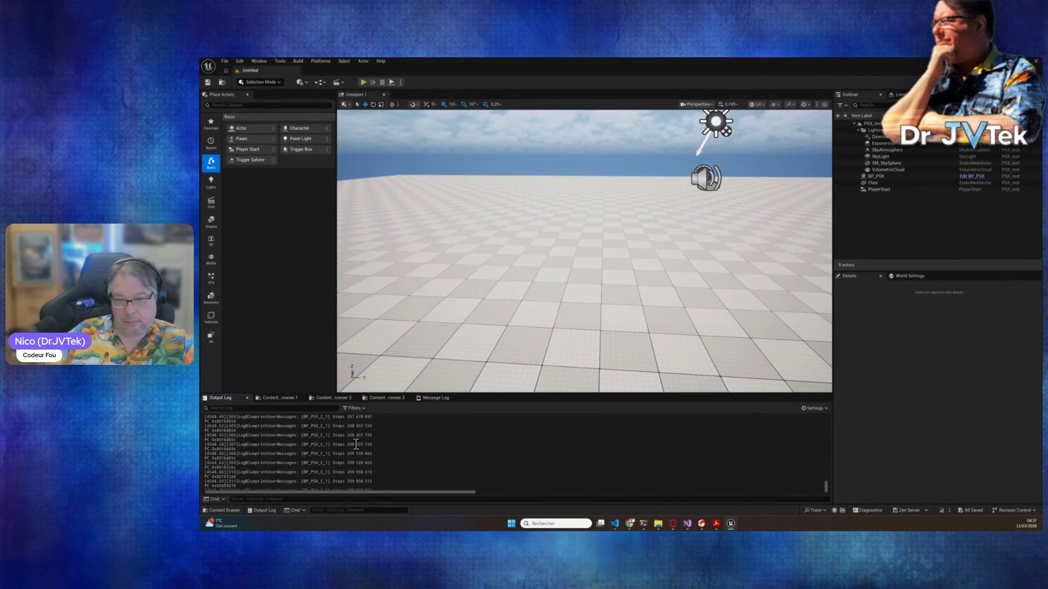
scroll(356, 444, down, 2)
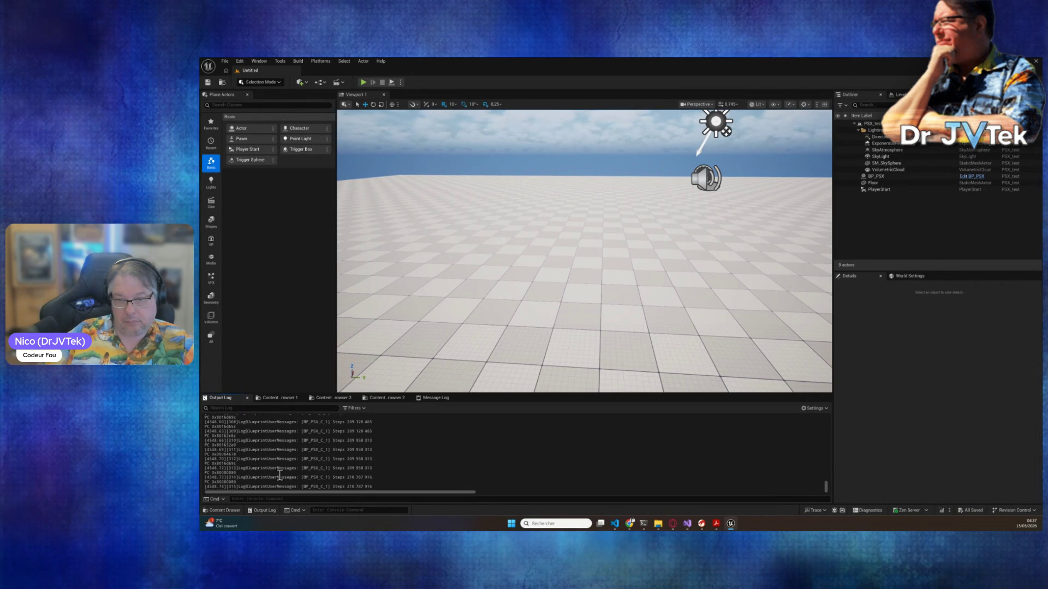
double_click(232, 462)
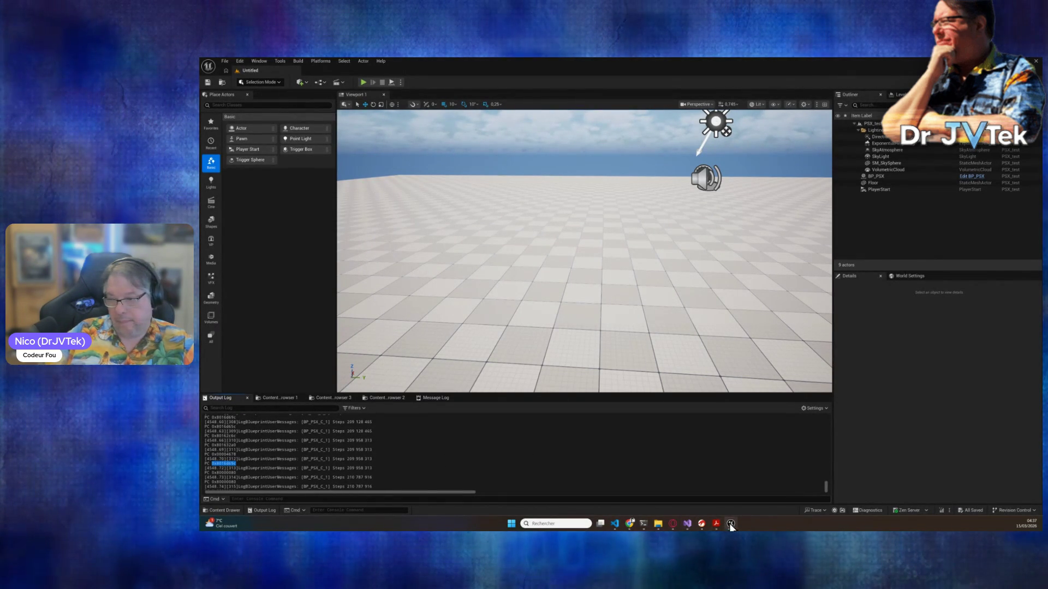
- Jump Ghidra's CodeBrowser to address 8016d69c in the game executable
mouse_move(707, 528)
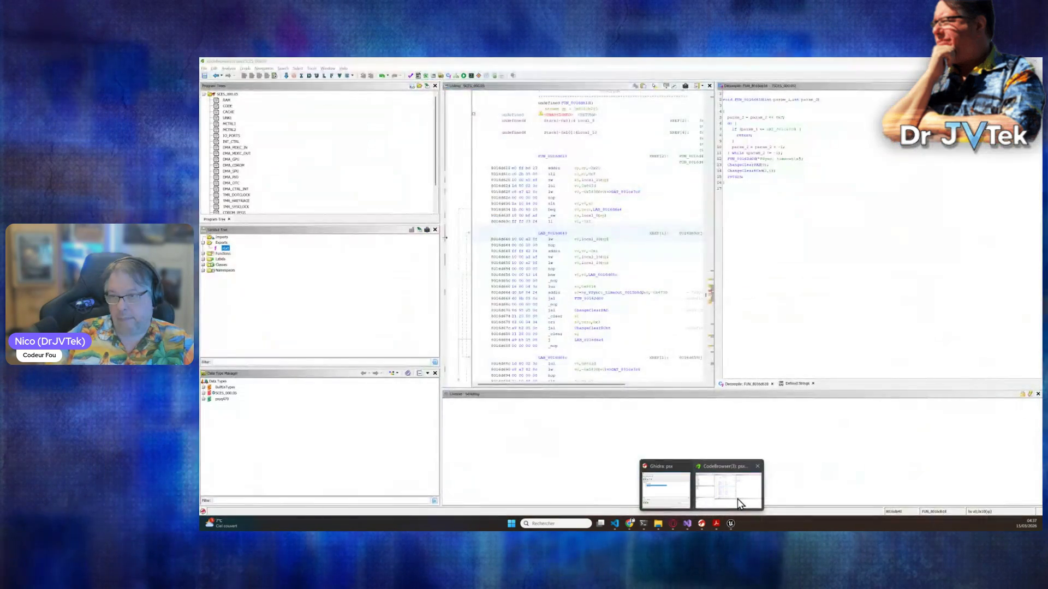
click(738, 499)
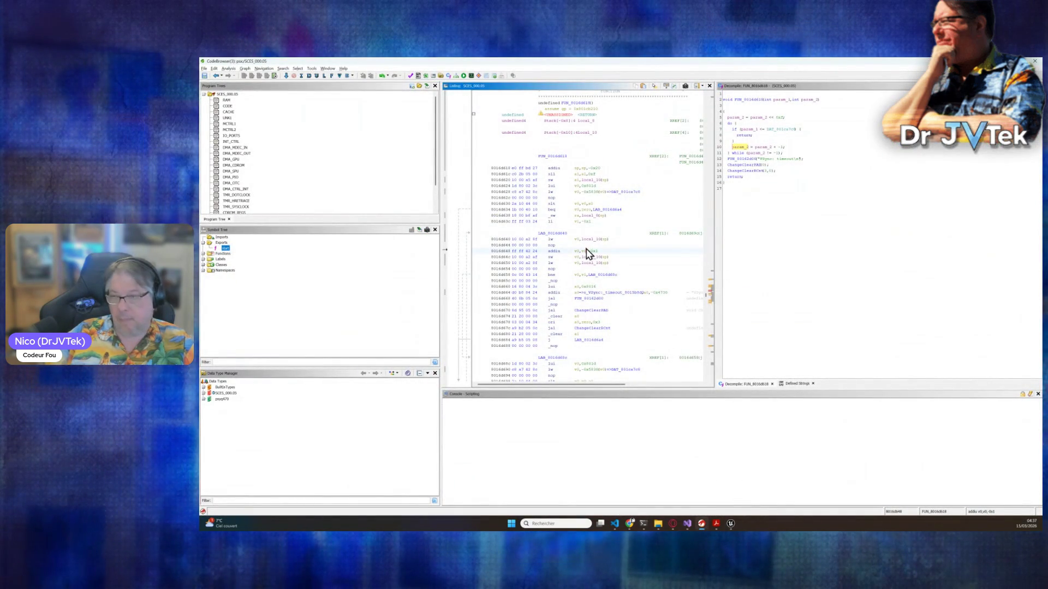
key(g)
key(Return)
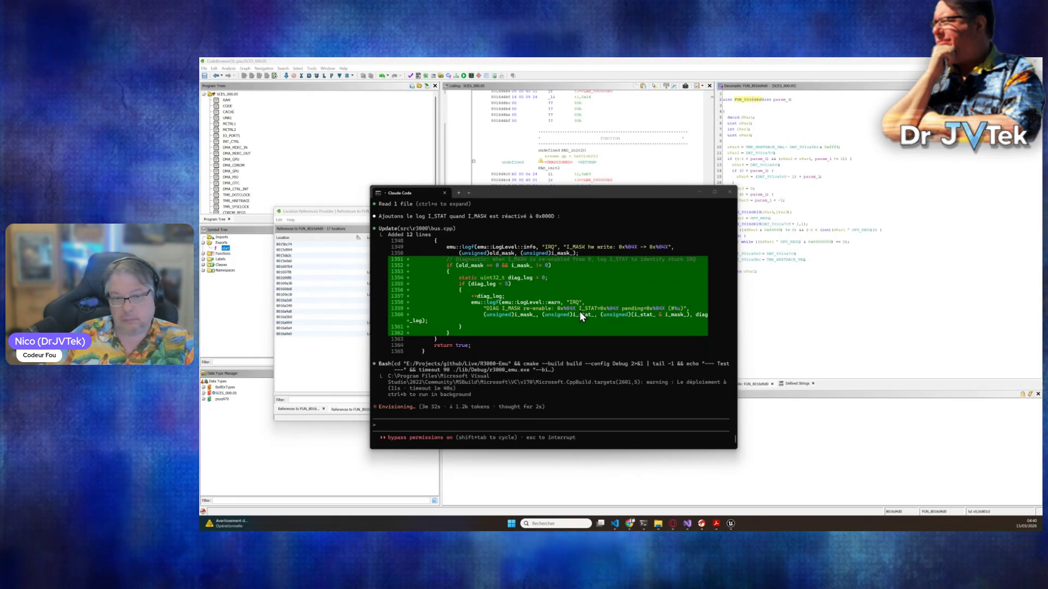
- Return to the Unreal editor's Output Log while Claude Code rebuilds the emulator
mouse_move(731, 526)
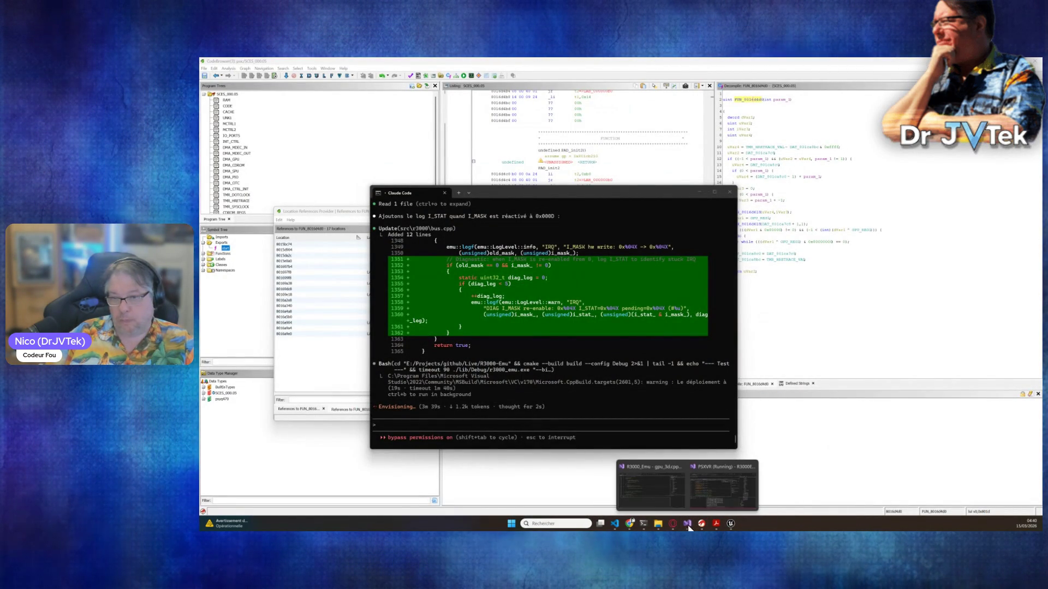
click(731, 524)
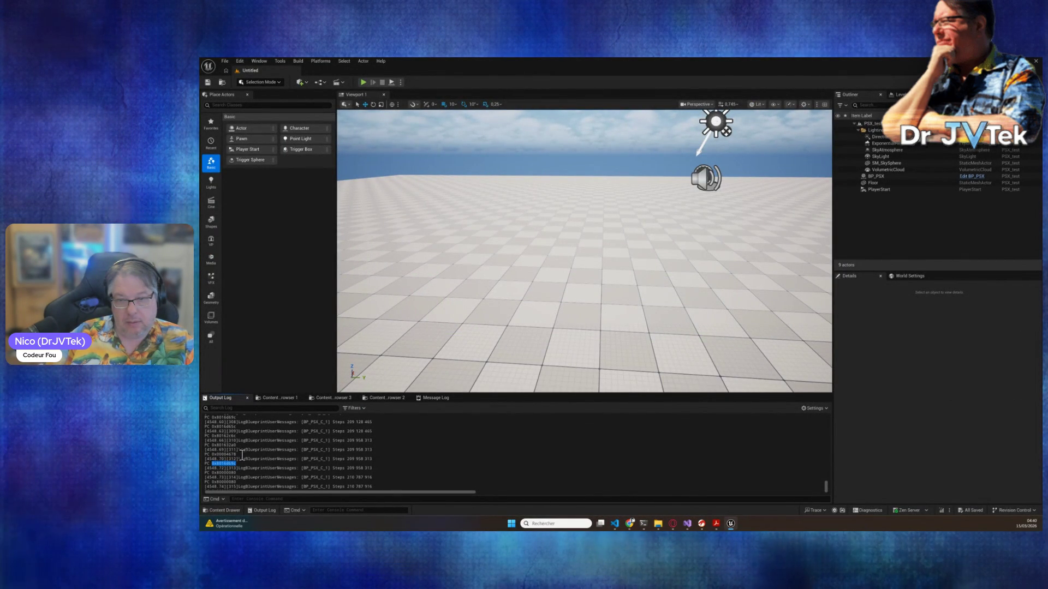
- Select PC address 0x801632a0 in the Output Log and switch to Ghidra's CodeBrowser
double_click(223, 446)
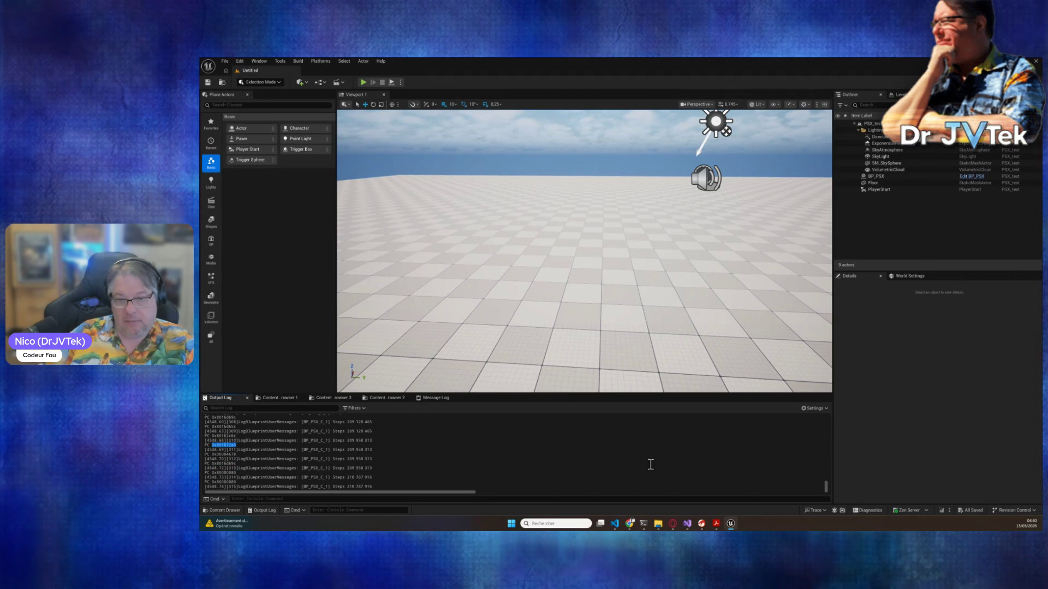
mouse_move(680, 526)
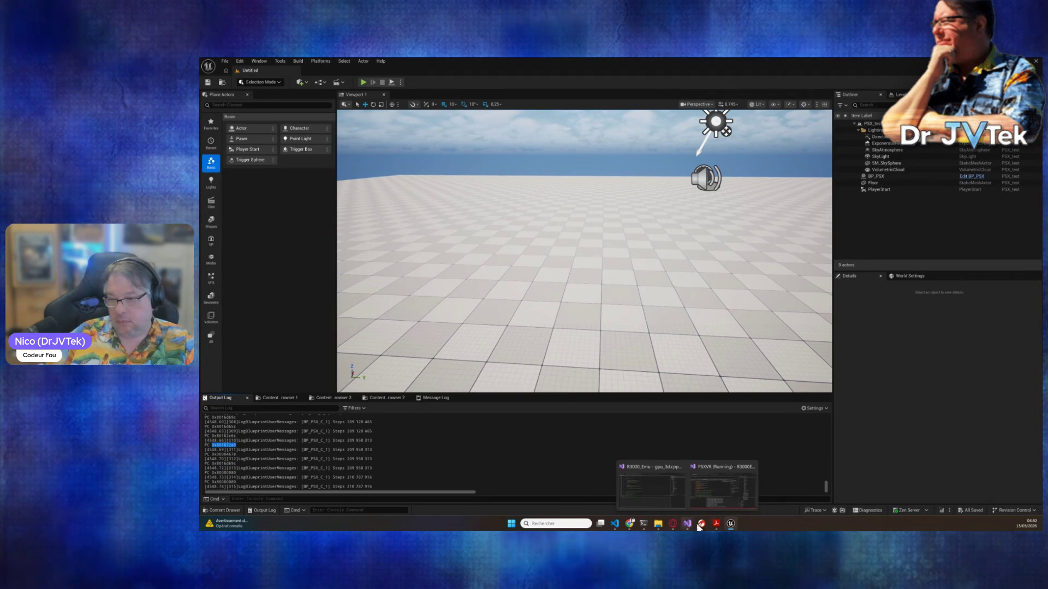
mouse_move(757, 494)
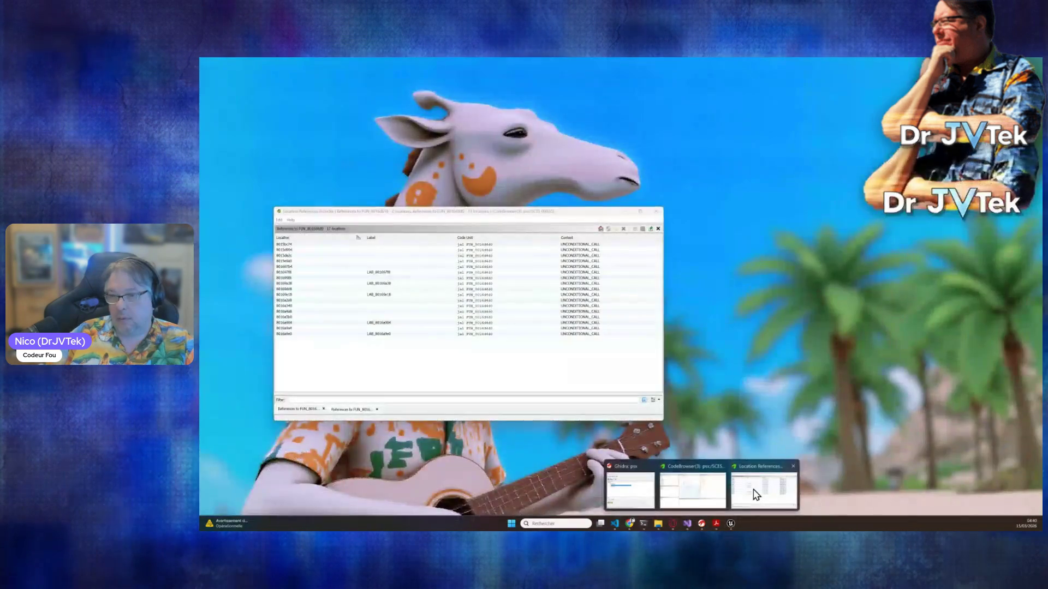
click(702, 494)
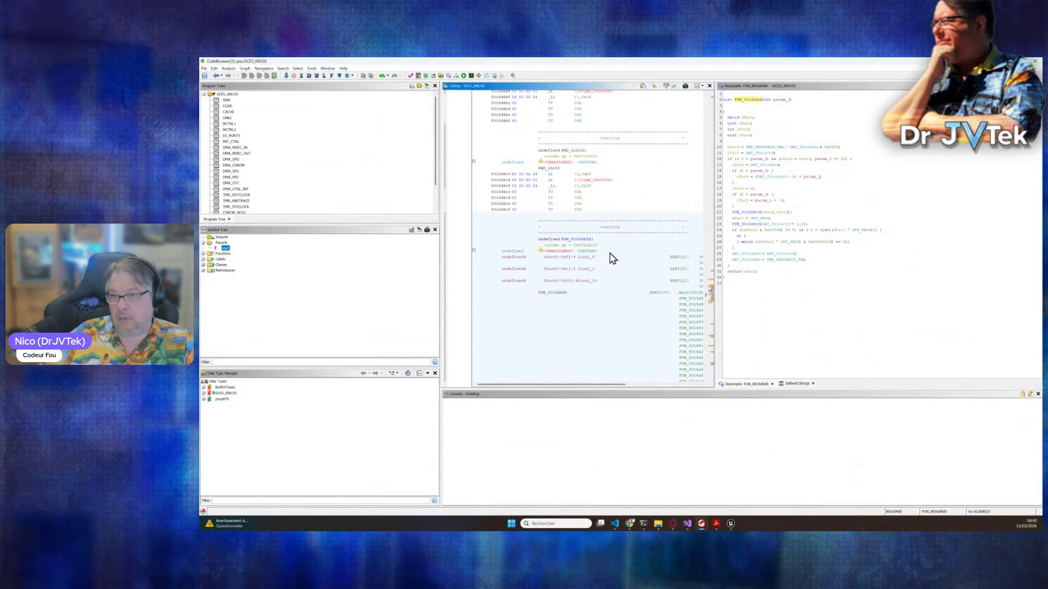
- Jump to 0x801632e0 and list all references to FUN_801632a0
text(g0x801632e0)
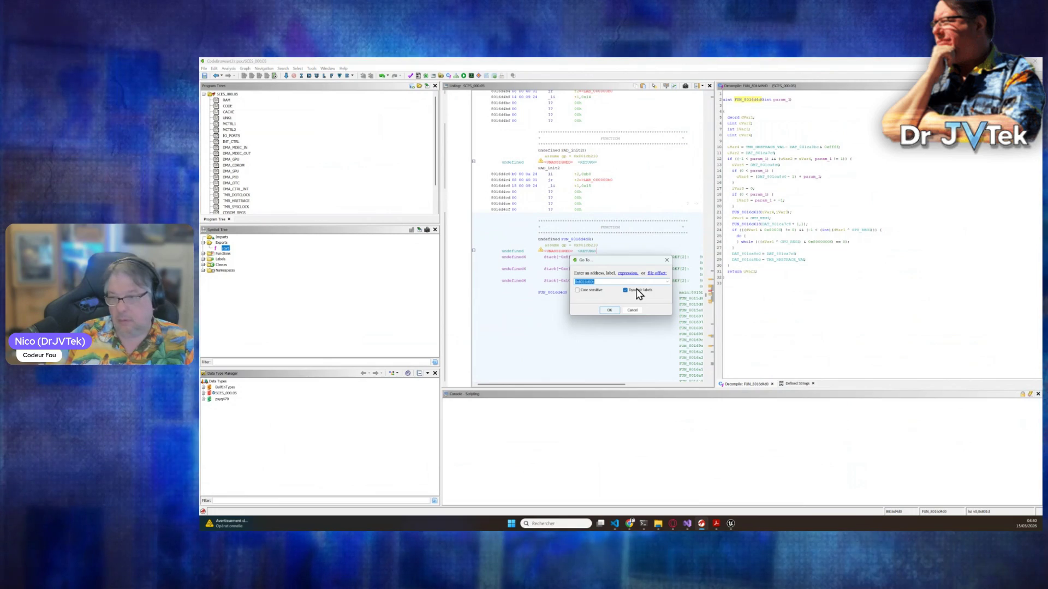
click(609, 310)
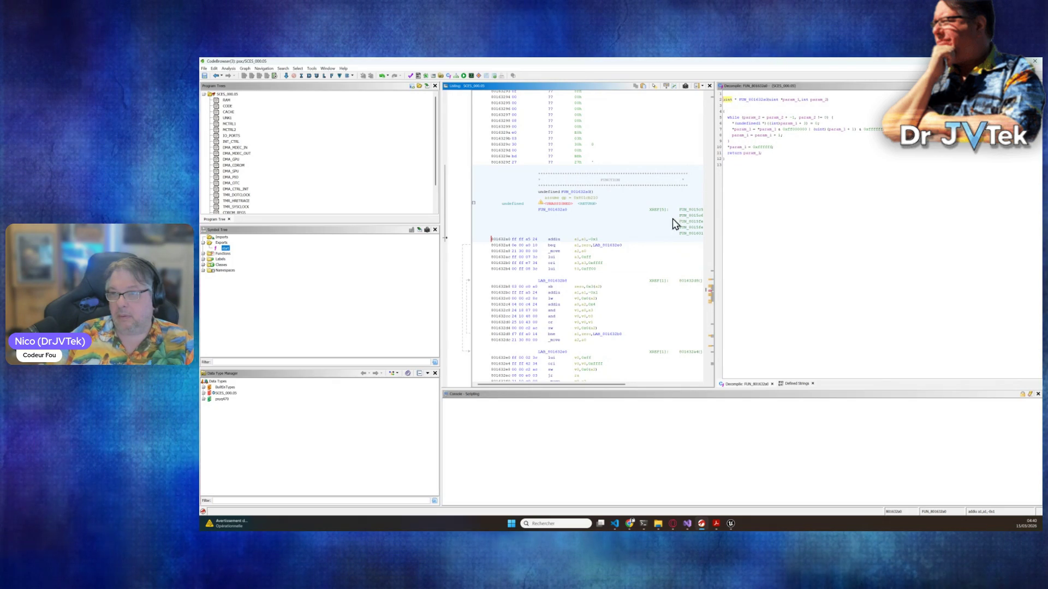
right_click(754, 101)
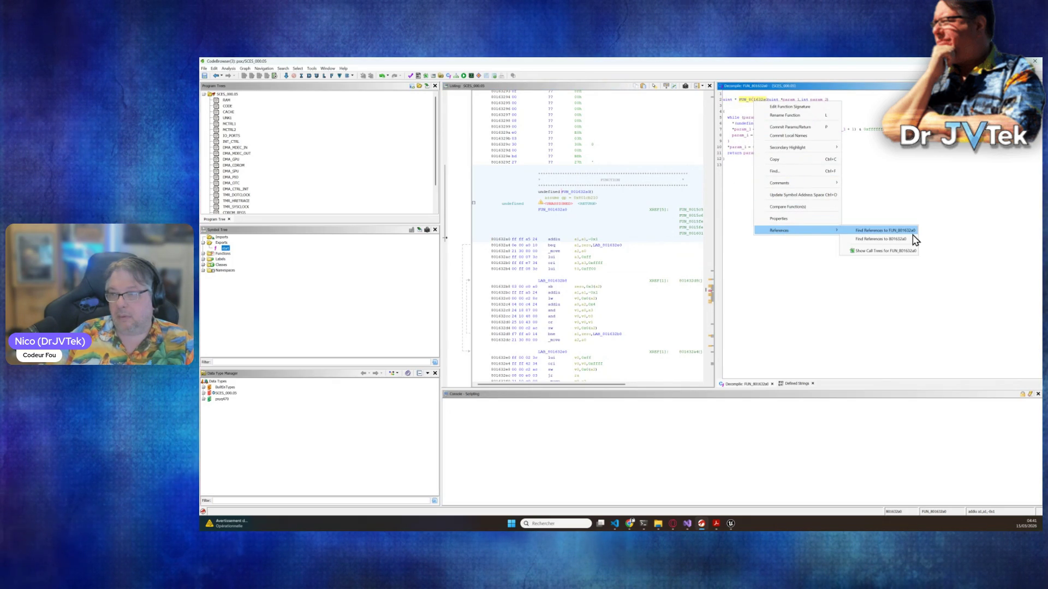
click(913, 237)
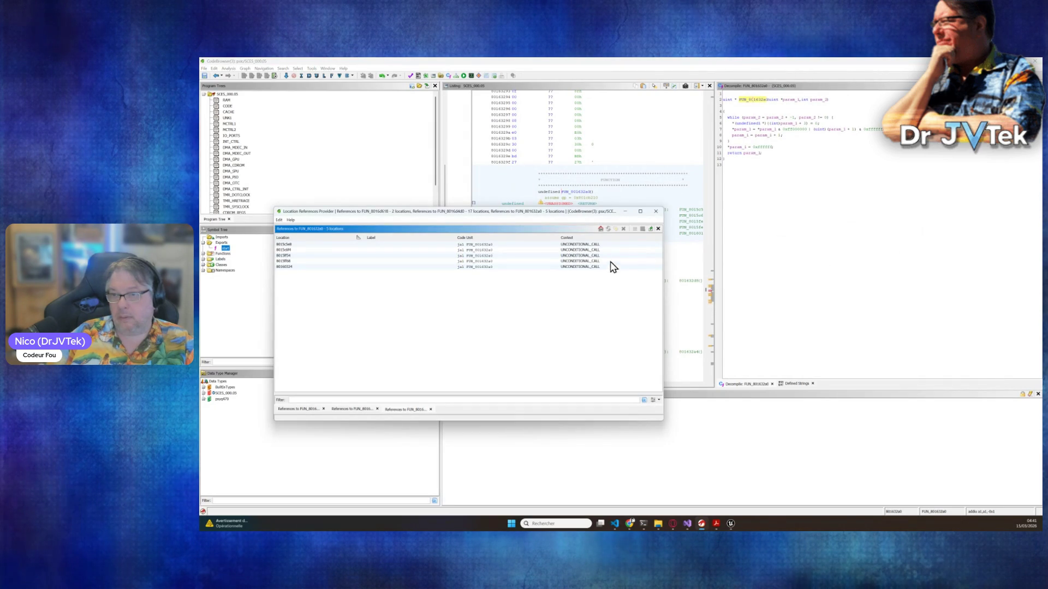
- Inspect call sites 80160324, 8015ff68 and 8015ff54, checking the FUN_8015eed4 calls in the decompiler
click(581, 267)
mouse_move(587, 214)
mouse_down()
mouse_move(615, 350)
mouse_move(670, 340)
mouse_up()
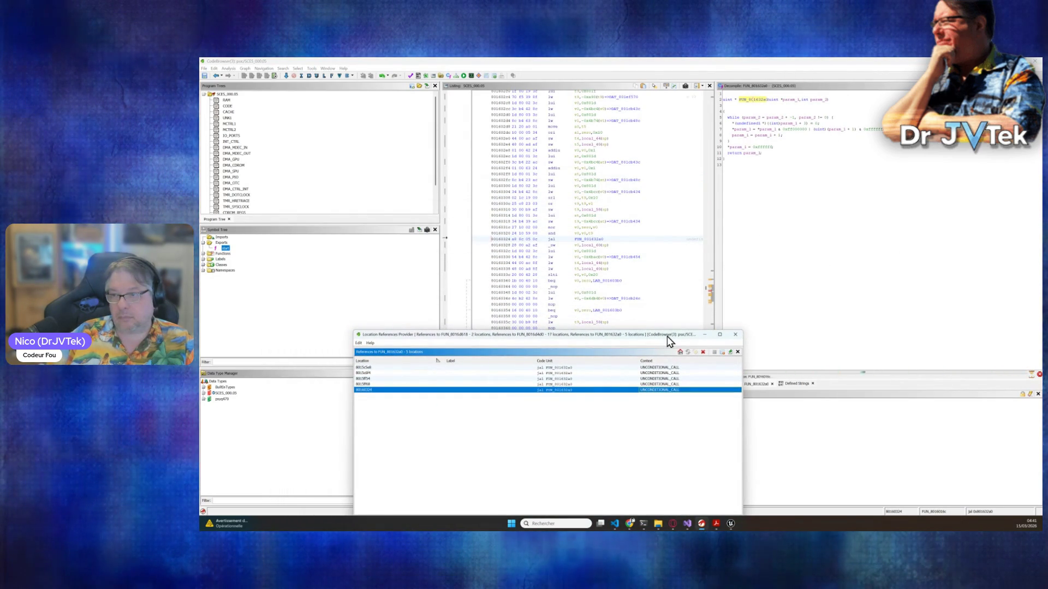
click(671, 384)
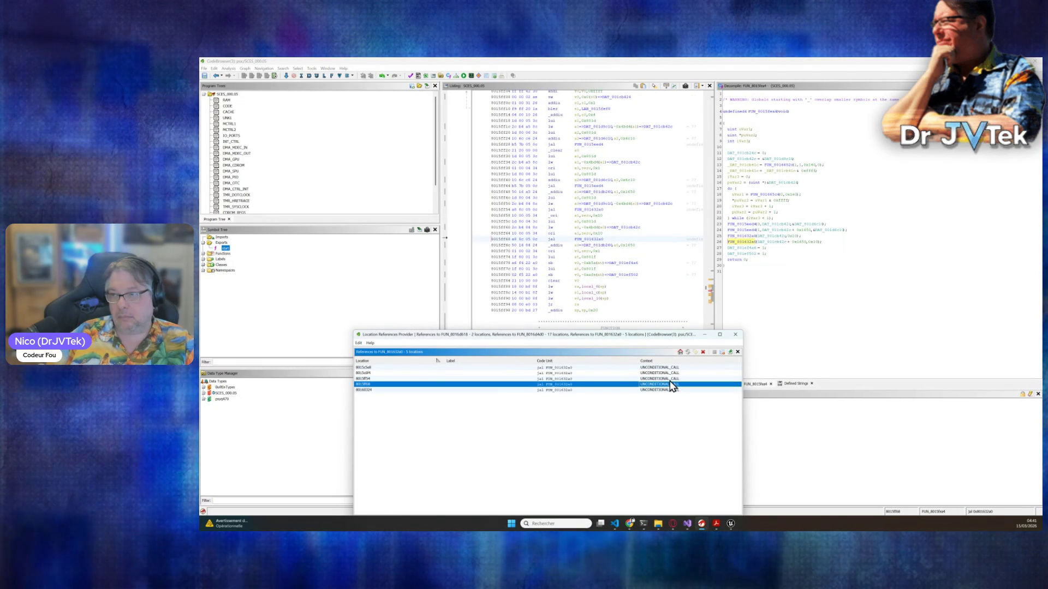
click(672, 380)
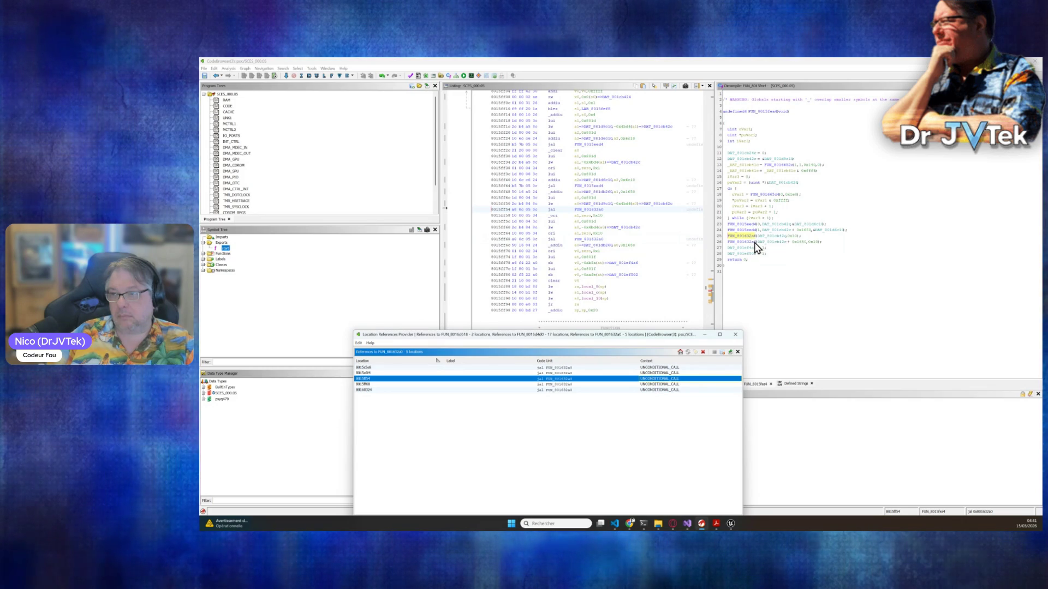
mouse_move(757, 247)
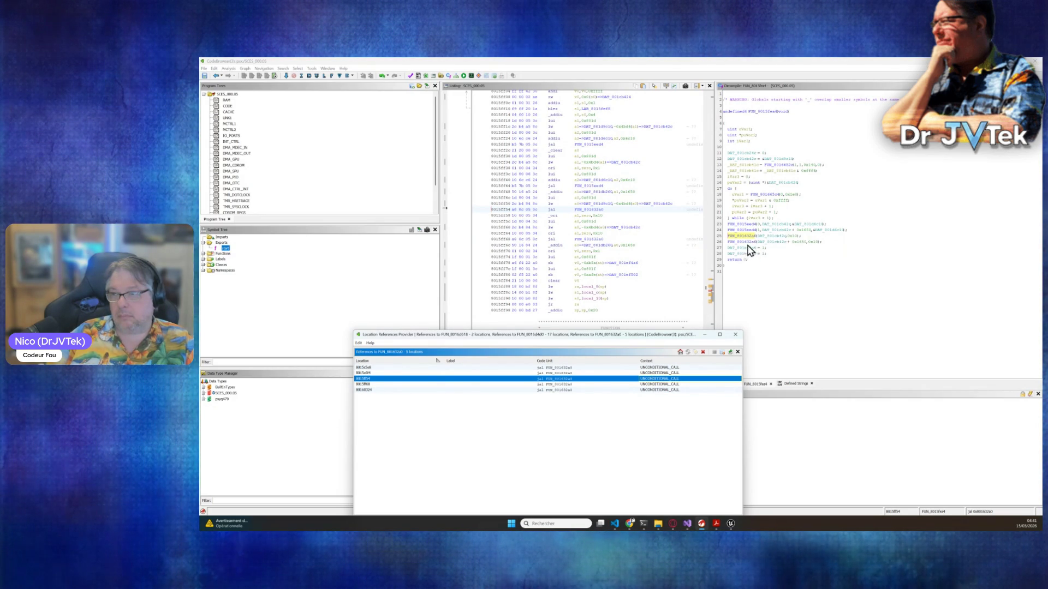
click(748, 241)
click(751, 232)
click(750, 224)
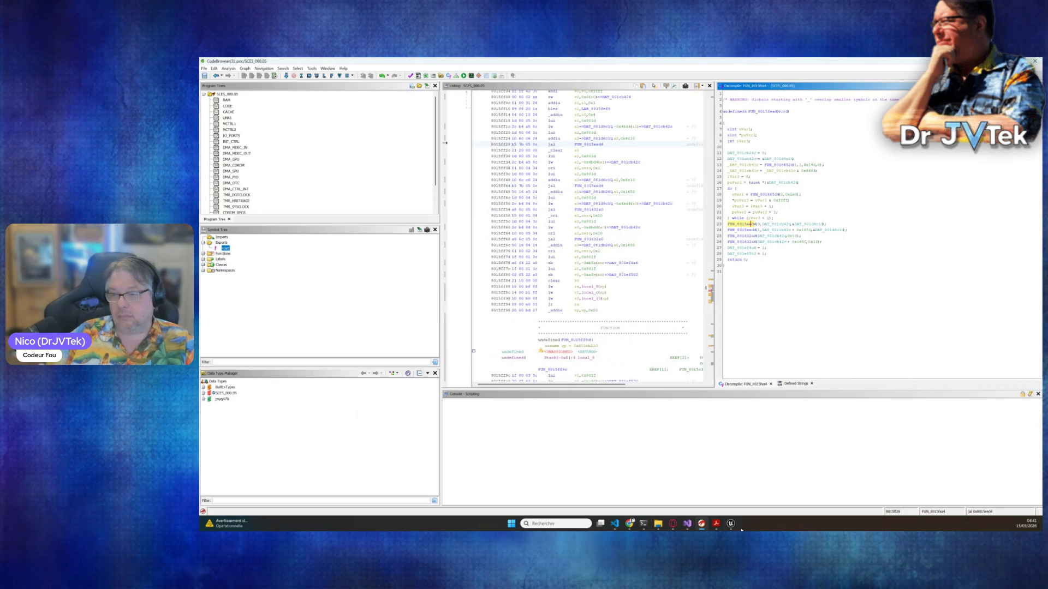
- Step through the five call sites and settle on caller FUN_8015c5bc at 8015c5e8
mouse_move(732, 516)
click(726, 457)
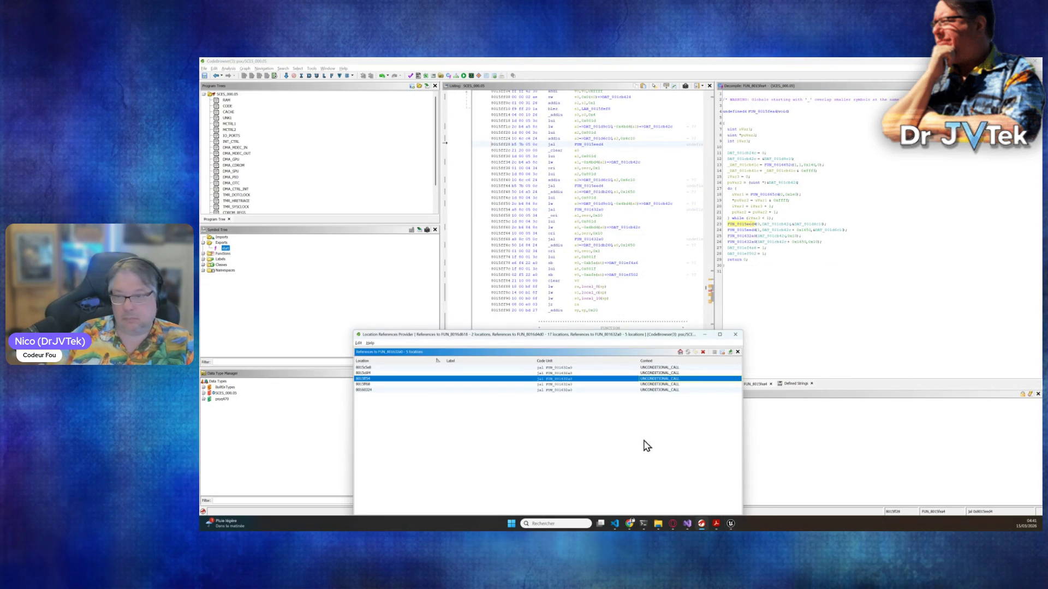
click(578, 368)
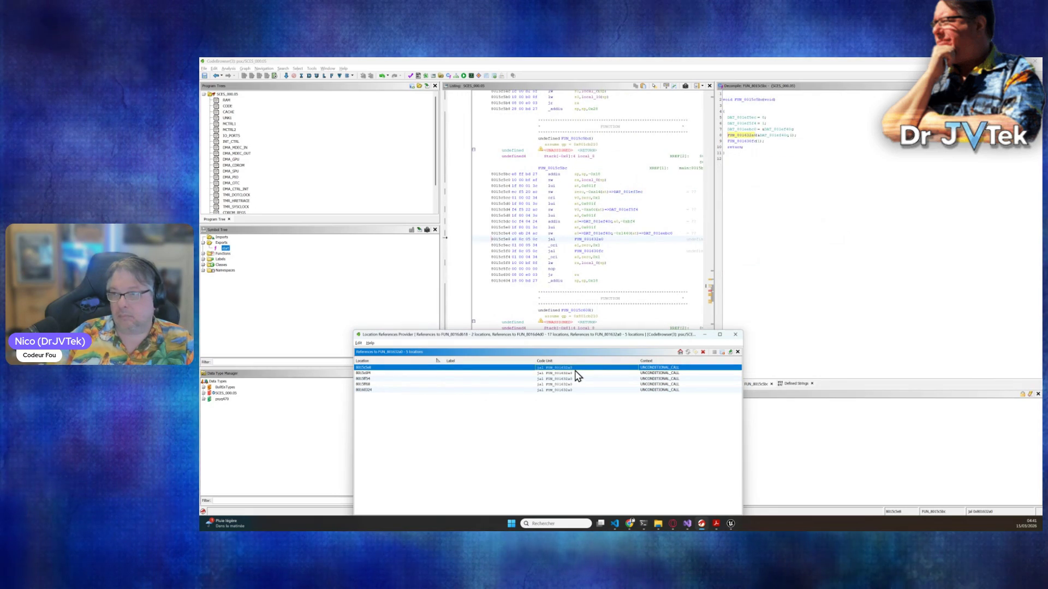
click(577, 373)
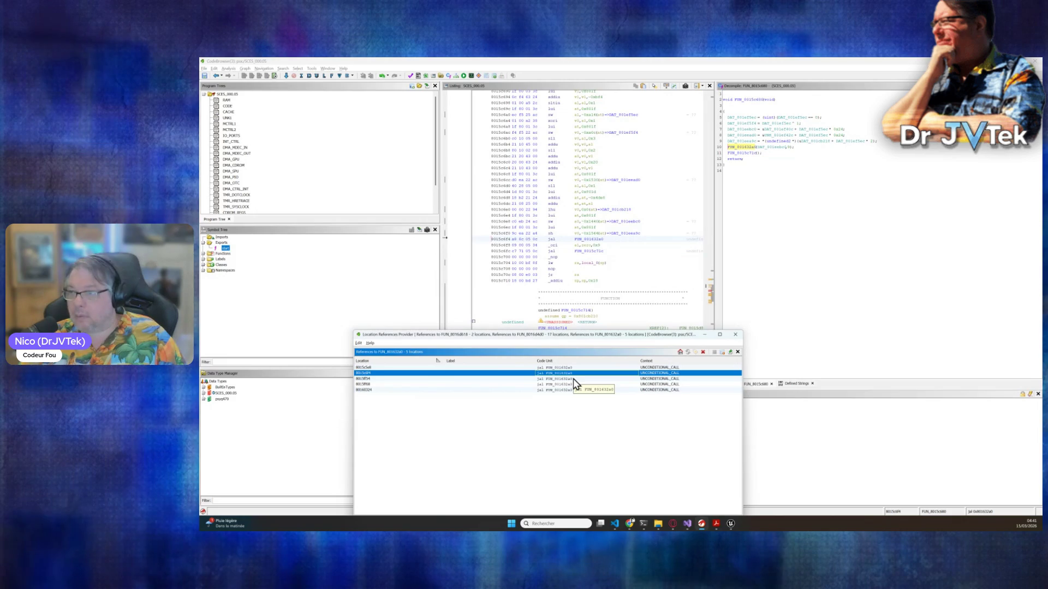
click(574, 380)
click(575, 385)
click(573, 390)
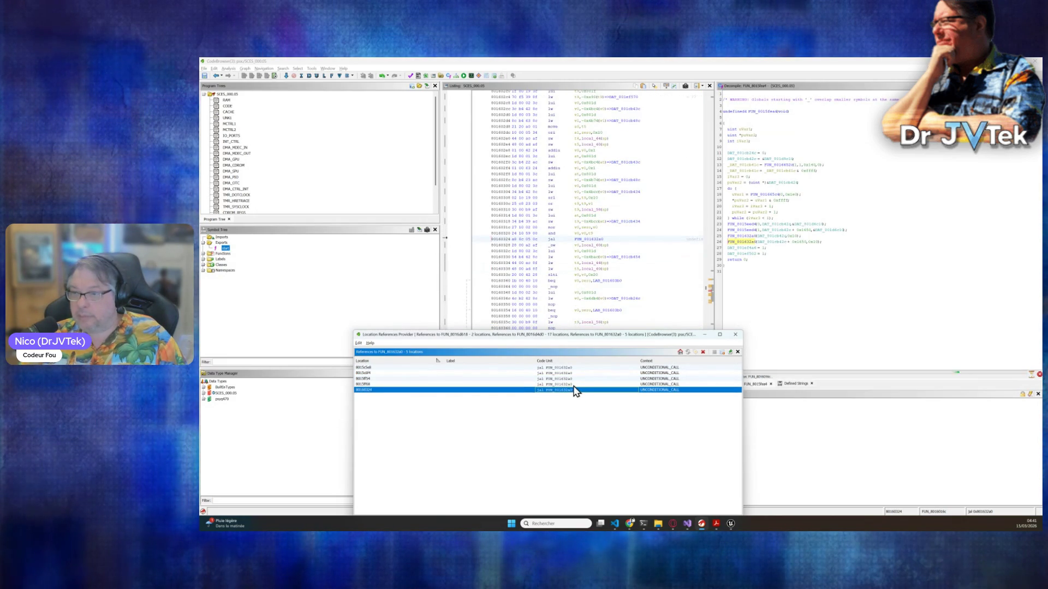
click(574, 384)
click(574, 379)
click(574, 367)
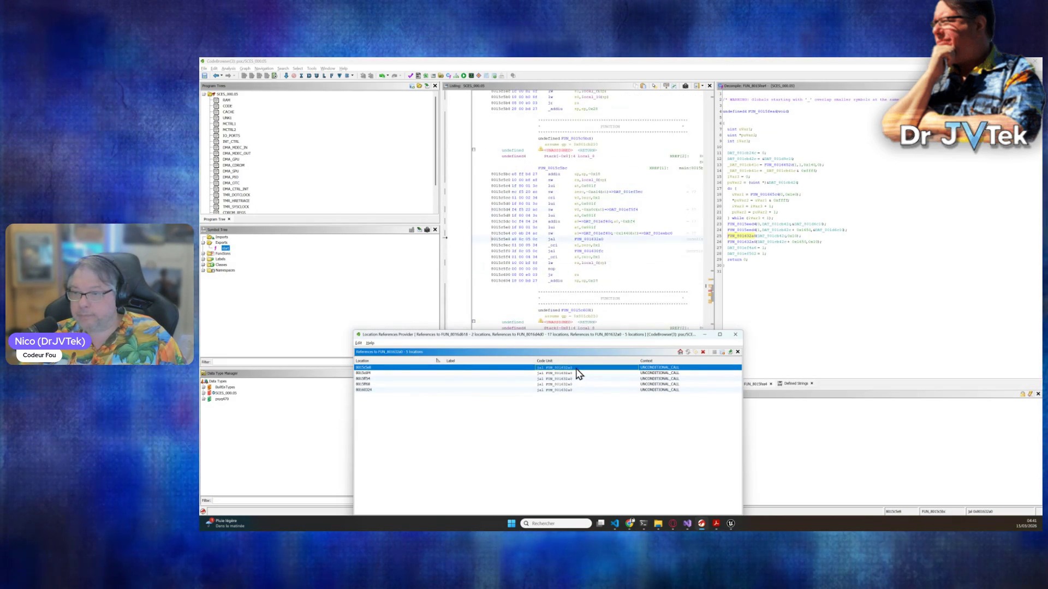
- Check the Claude Code build output, then jump to Ghidra's last reference at 80160324
mouse_move(647, 522)
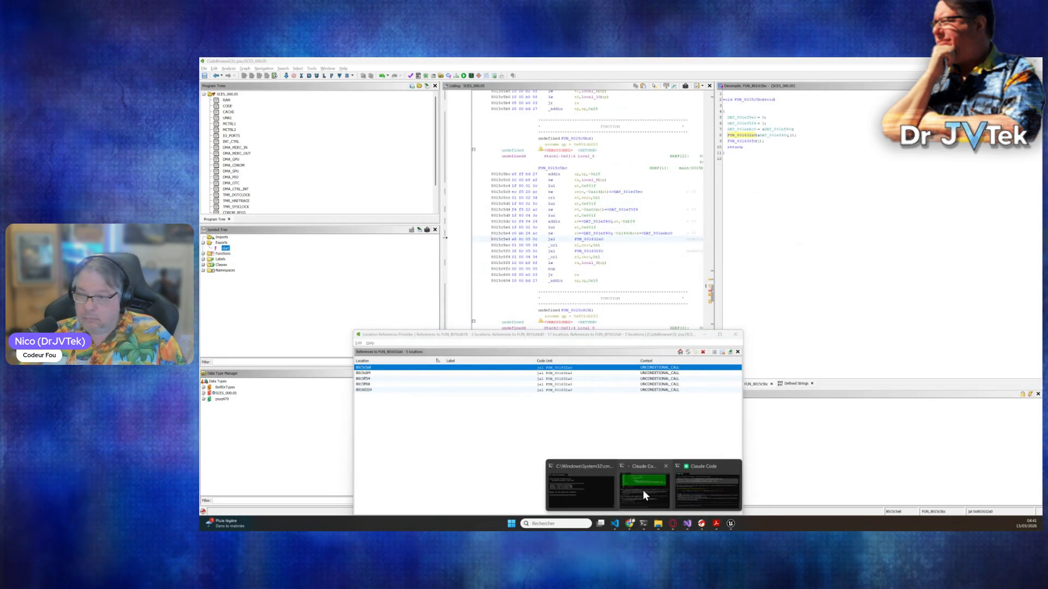
click(643, 490)
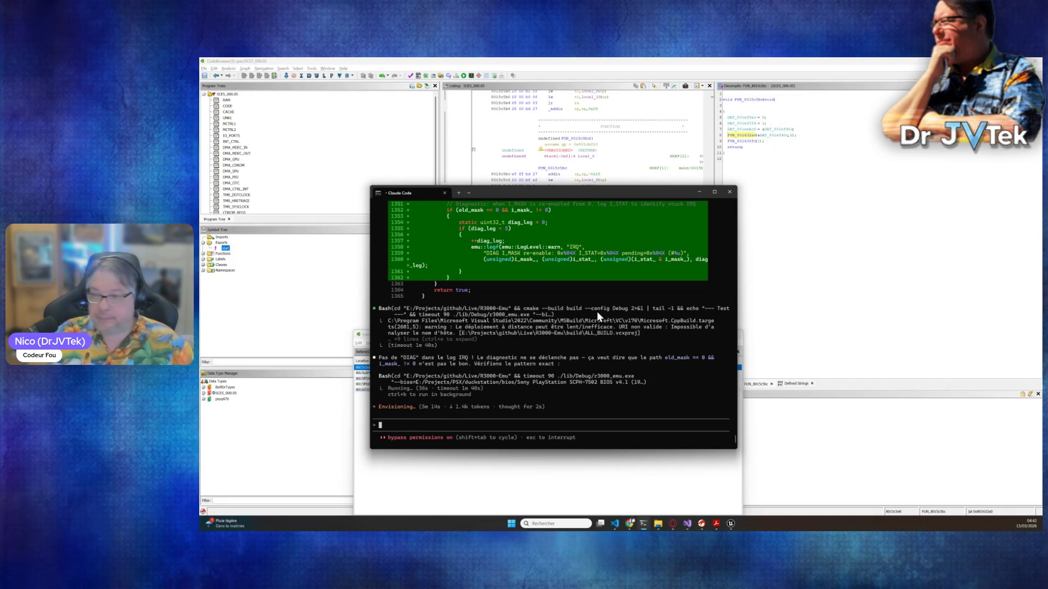
click(562, 477)
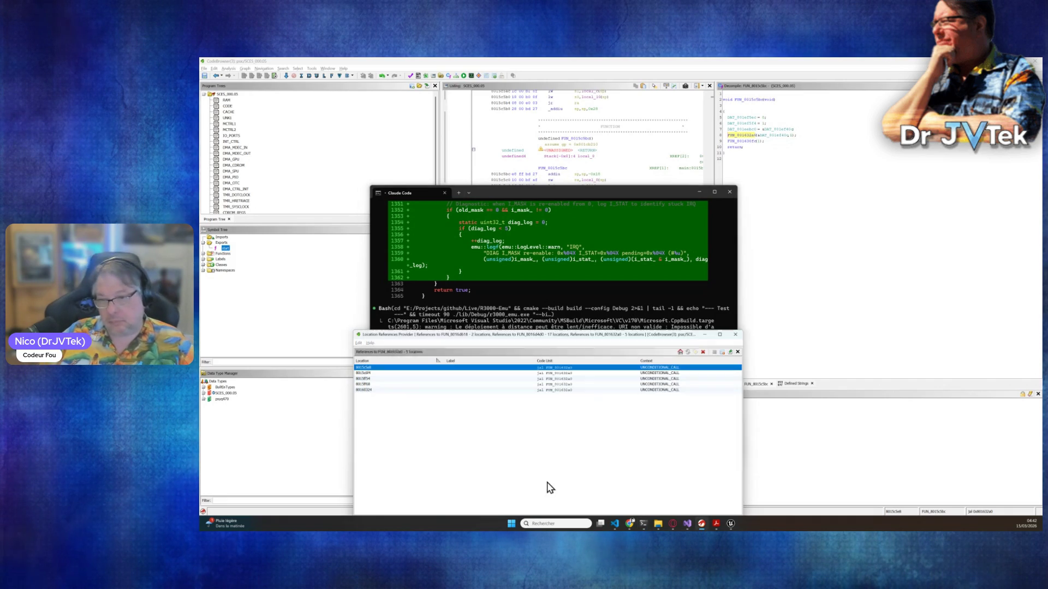
click(576, 389)
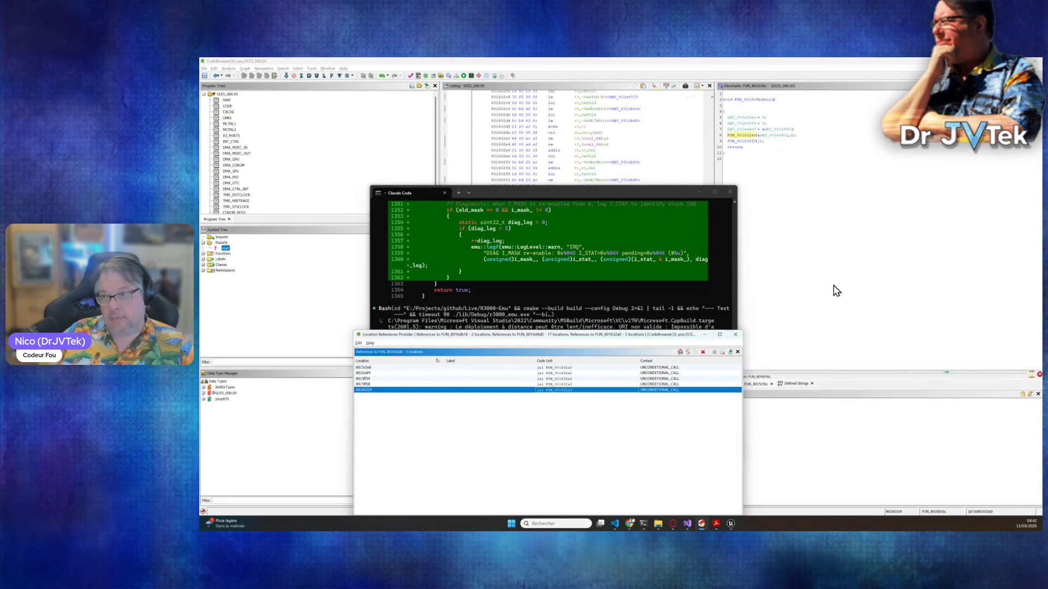
- Return to Ghidra's decompiled code, then switch over to the Unreal Editor
click(831, 292)
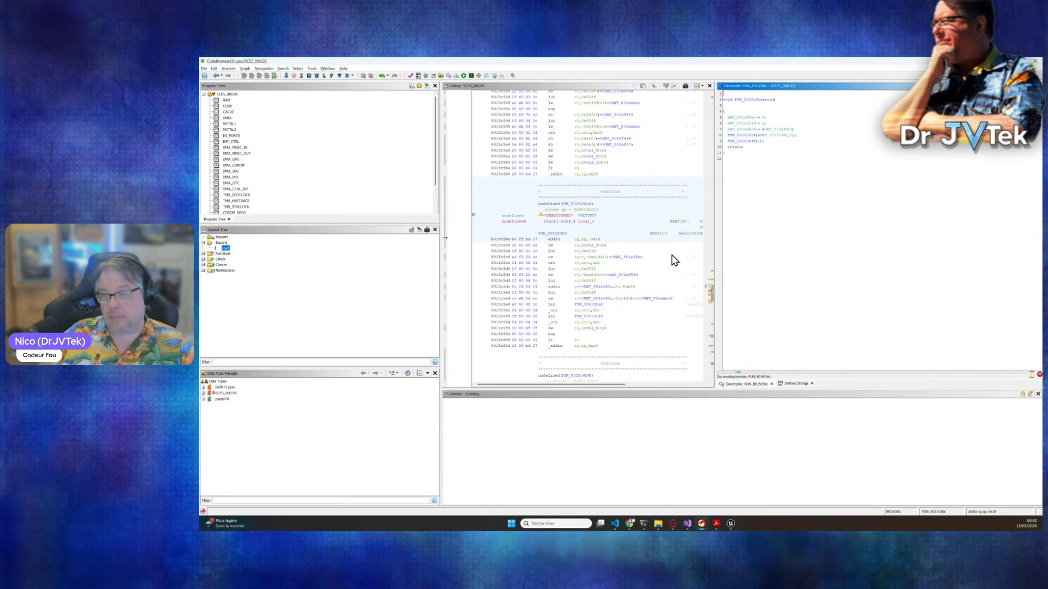
mouse_move(650, 528)
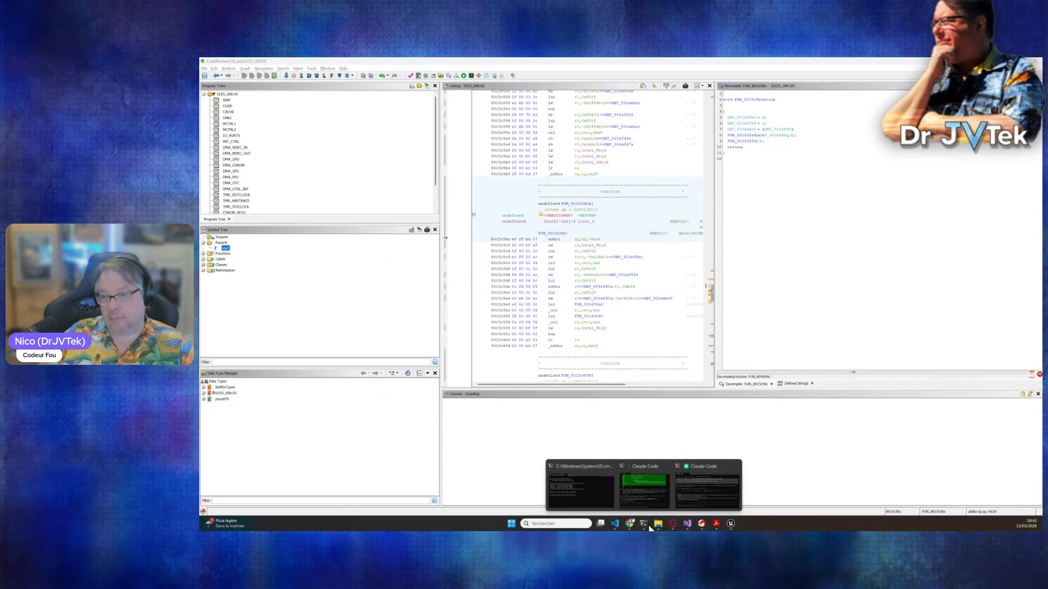
click(731, 524)
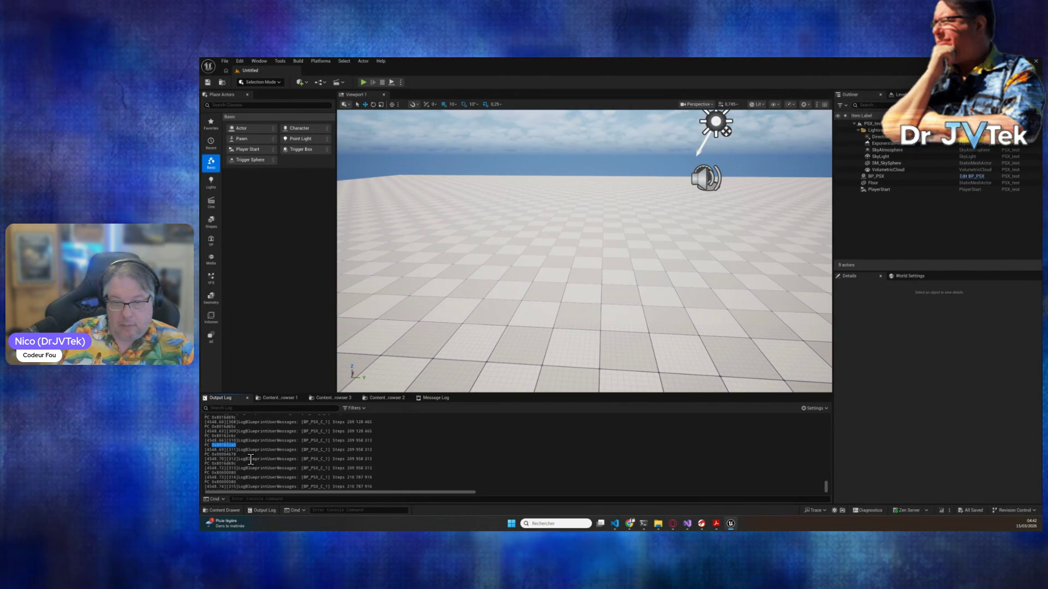
- Select PC address 0x00004678 in the Unreal Output Log and head back to Ghidra
double_click(231, 454)
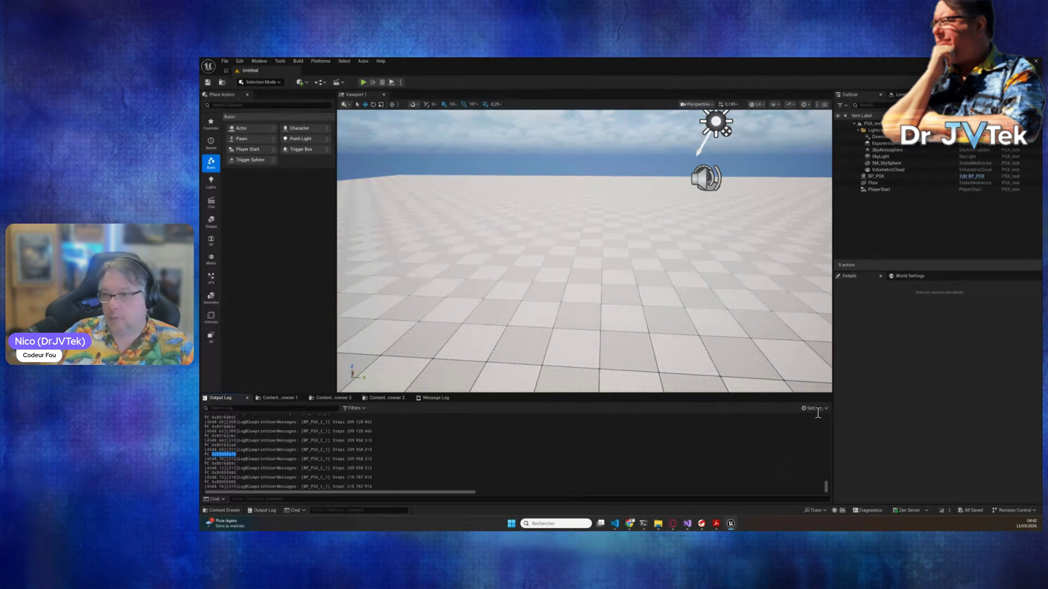
key(alt+Tab)
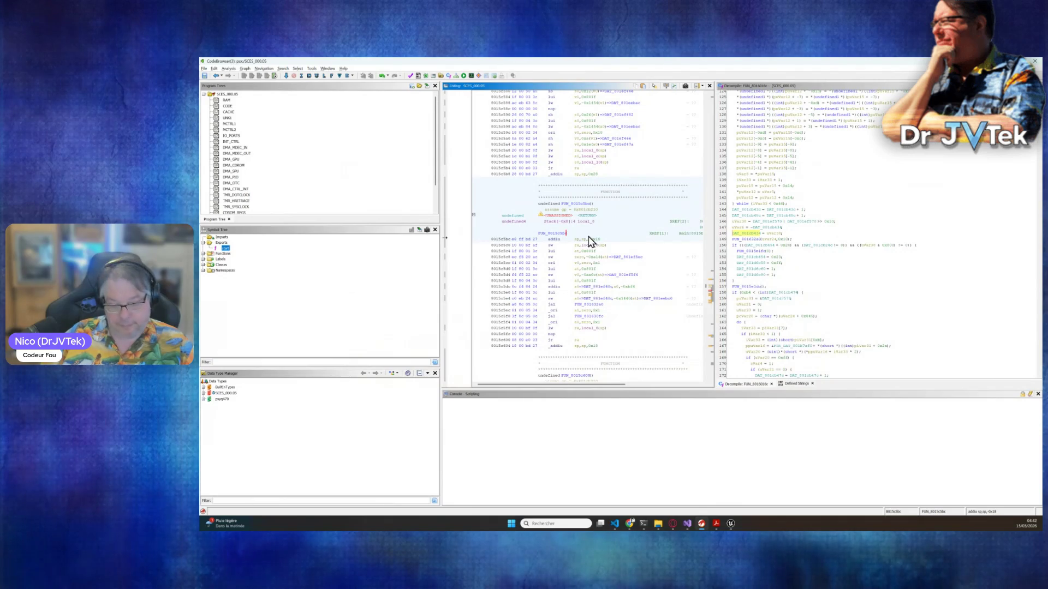
- Jump Ghidra to address 0x80162c6c using the Go To prompt
key(g)
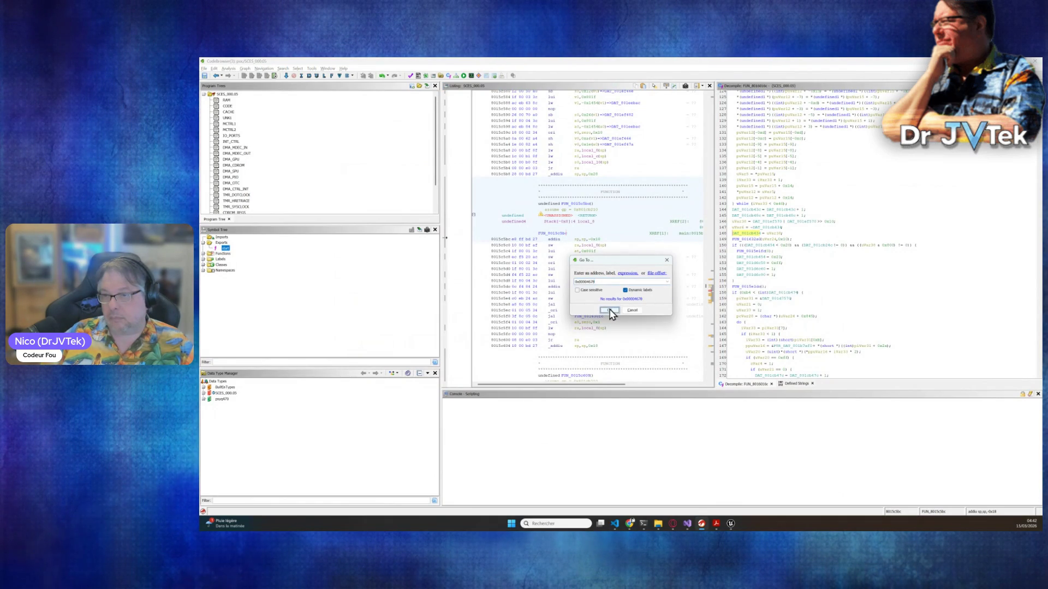
key(alt+Tab)
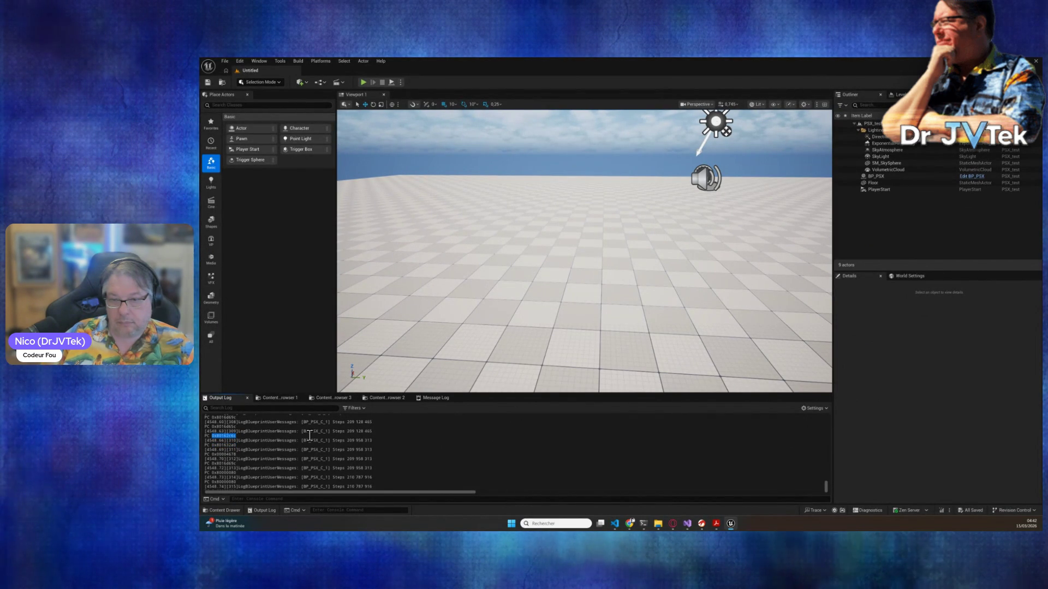
key(alt+Tab)
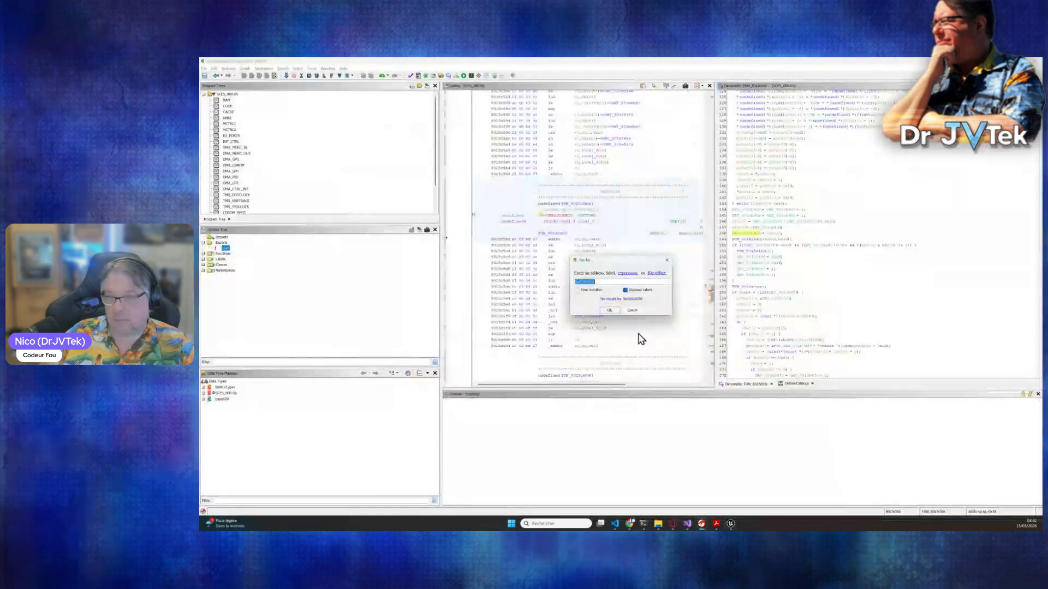
key(ctrl+v)
click(610, 310)
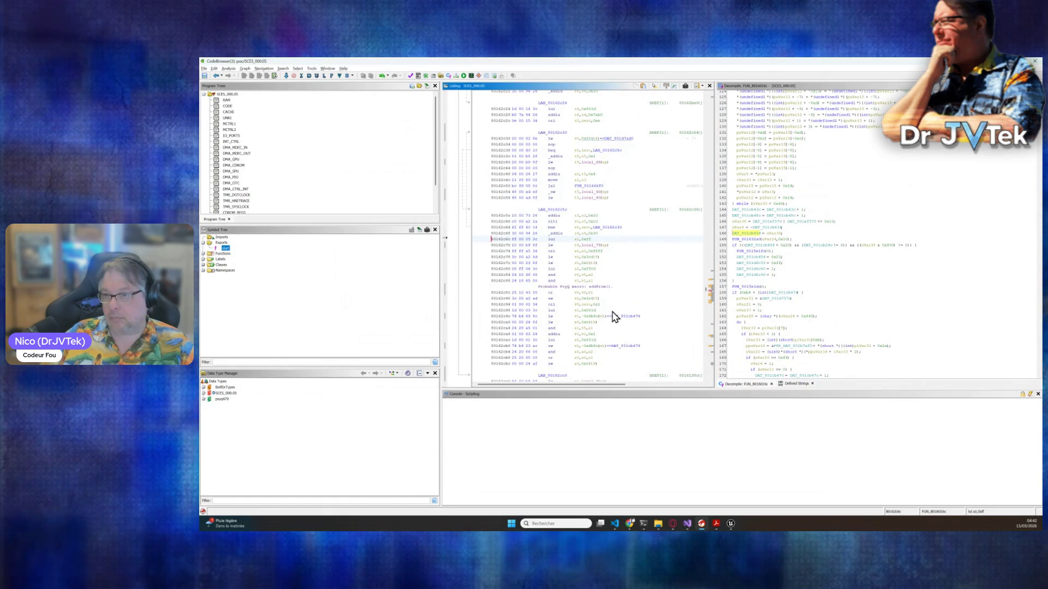
- Follow the call to FUN_8015e1dc at 801603b8 and scroll through its decompiled code
click(896, 288)
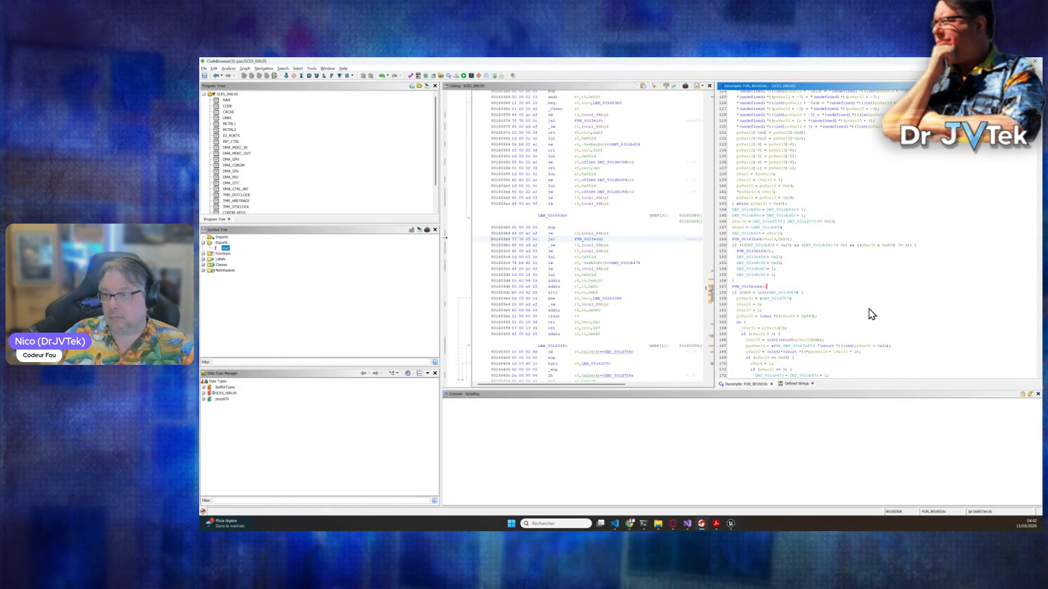
scroll(872, 315, up, 8)
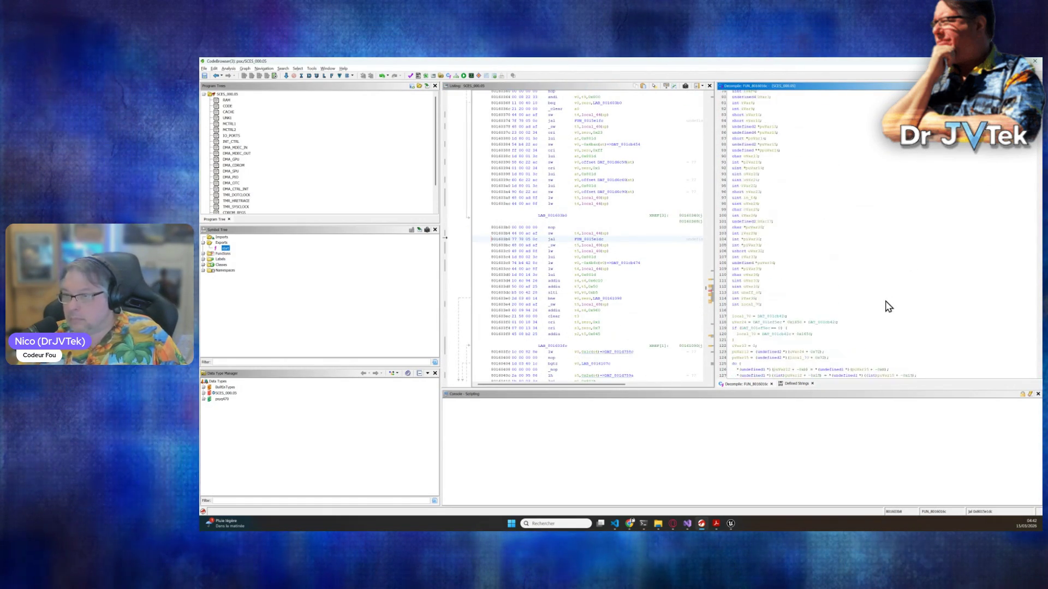
scroll(888, 307, up, 20)
scroll(888, 307, down, 20)
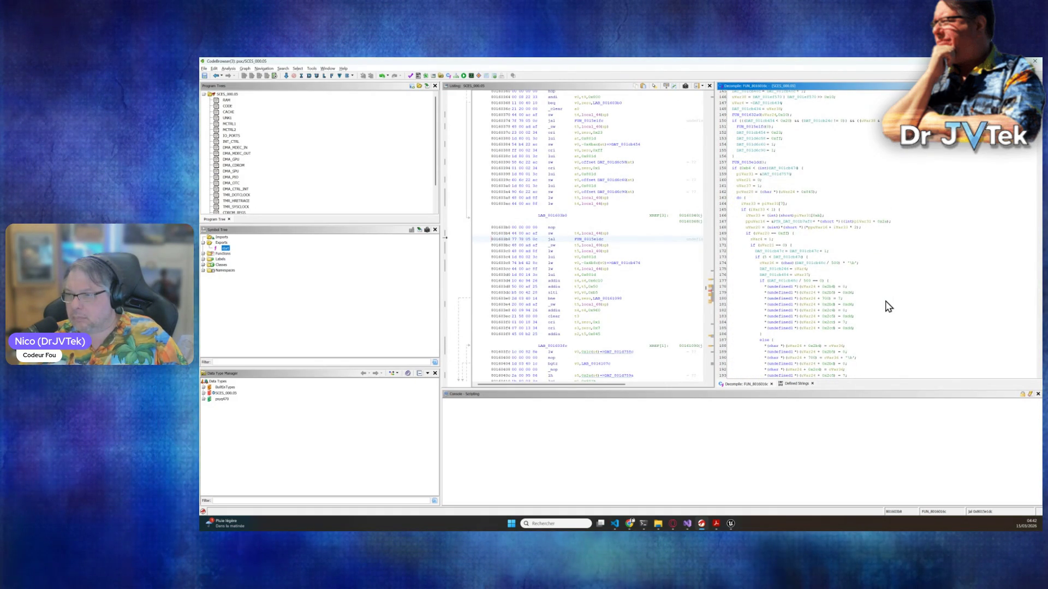
scroll(888, 307, down, 11)
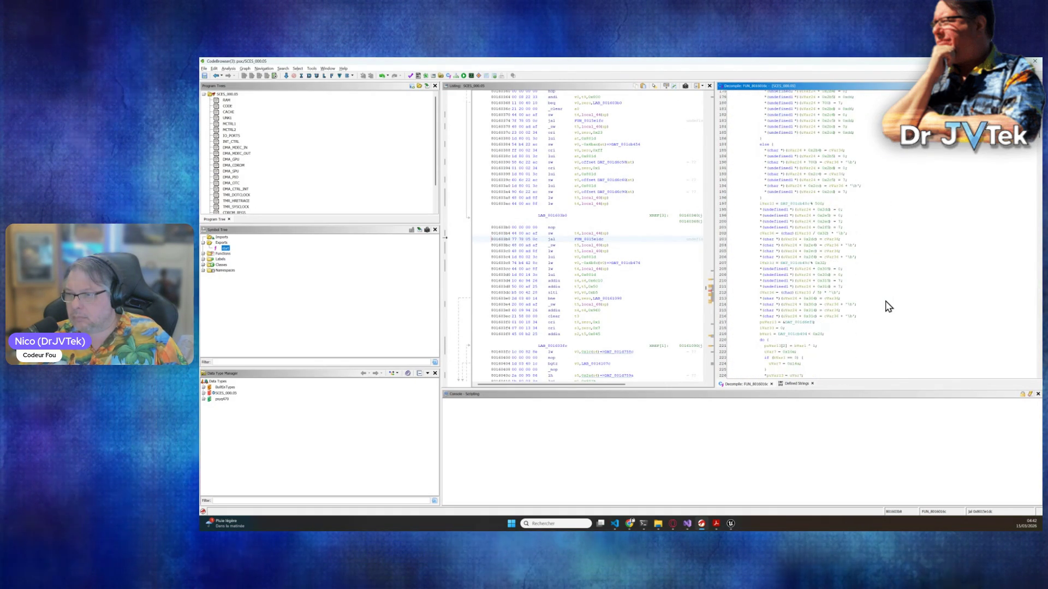
scroll(888, 306, down, 3)
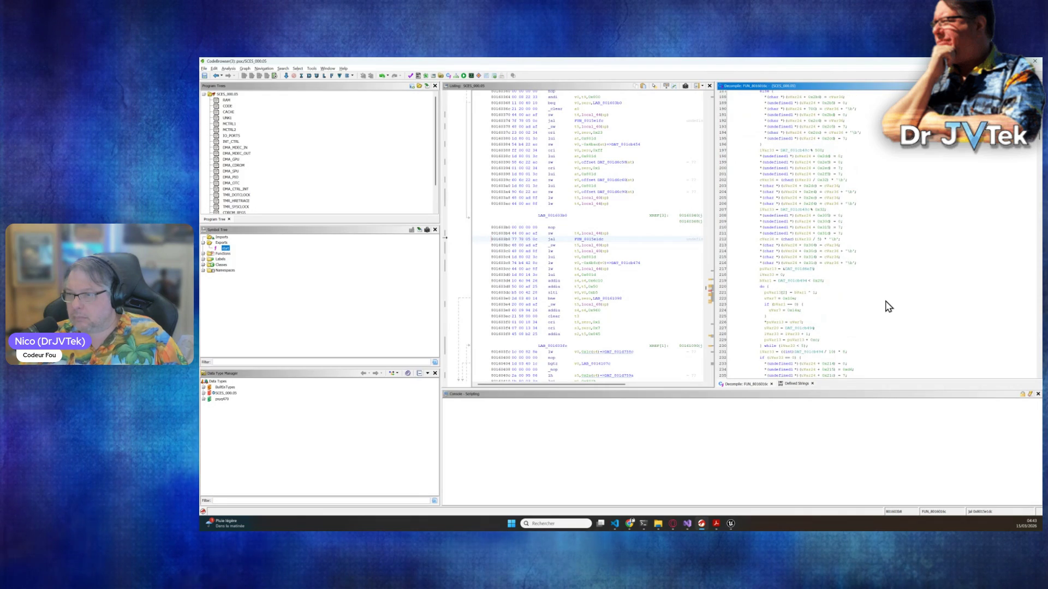
scroll(888, 306, down, 4)
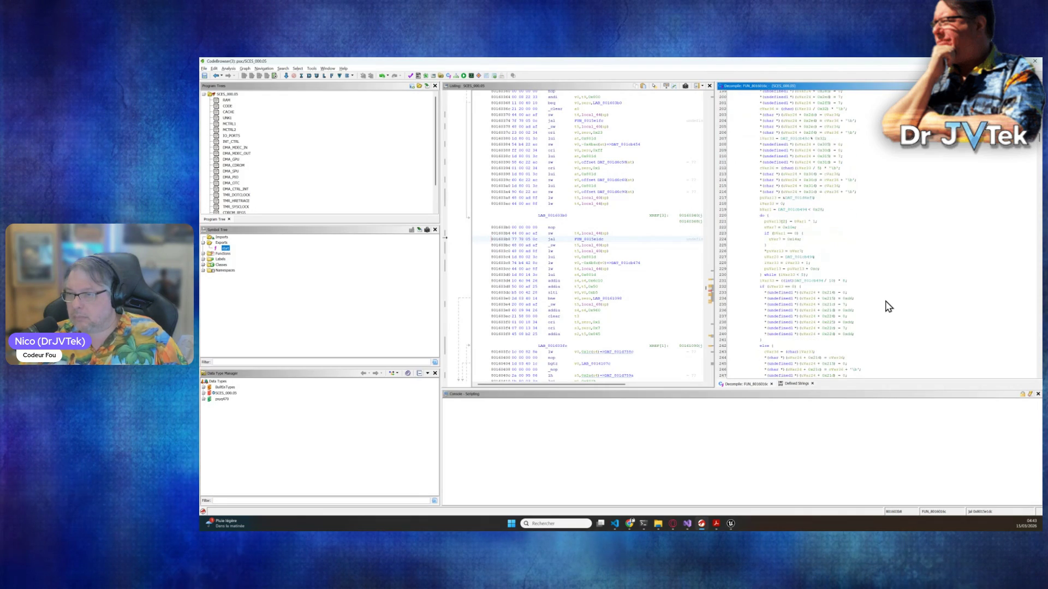
scroll(888, 307, down, 6)
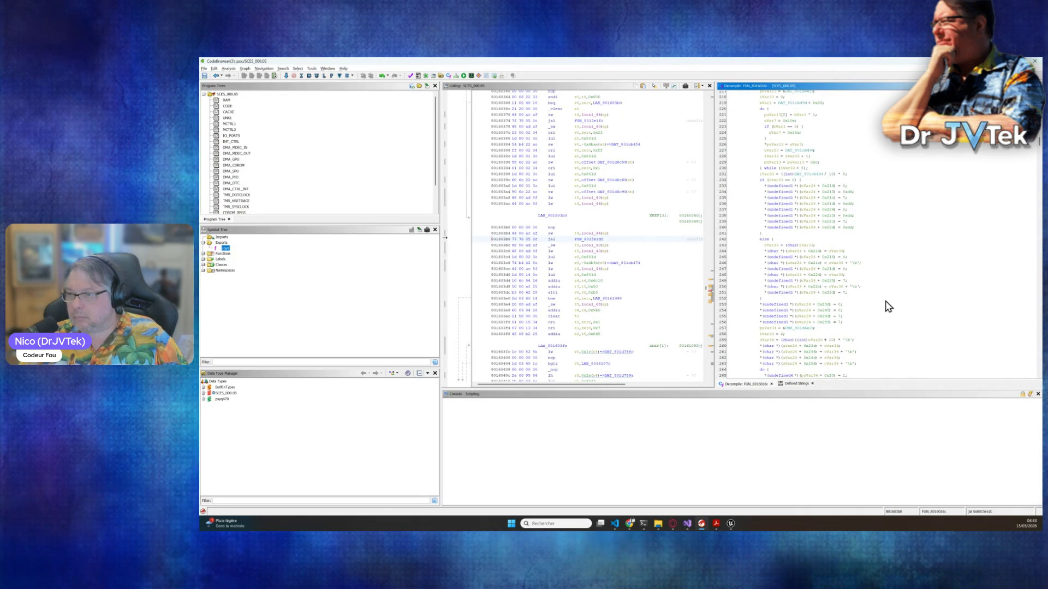
- Mark the loop code at decompiler lines 230–236, then scroll further down the function
drag(759, 168, 870, 311)
click(903, 304)
scroll(903, 307, down, 5)
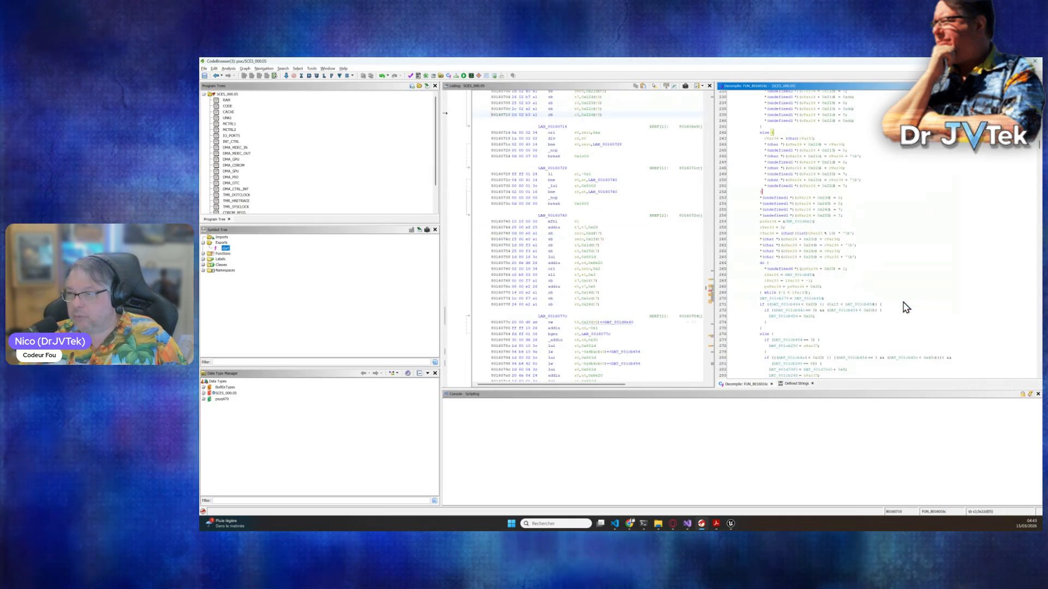
scroll(903, 307, down, 7)
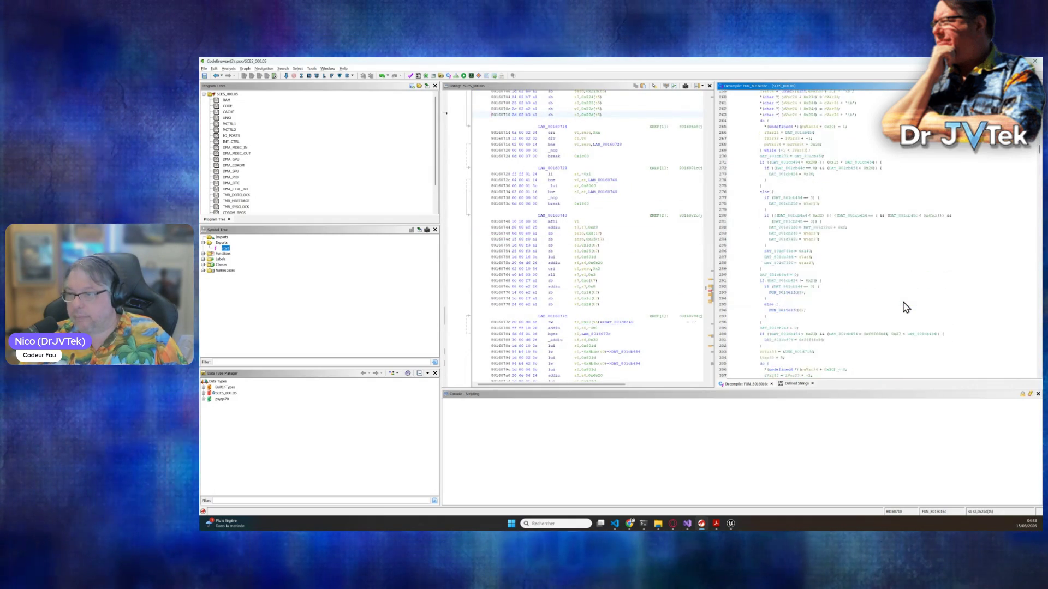
scroll(903, 307, down, 1)
scroll(903, 307, down, 10)
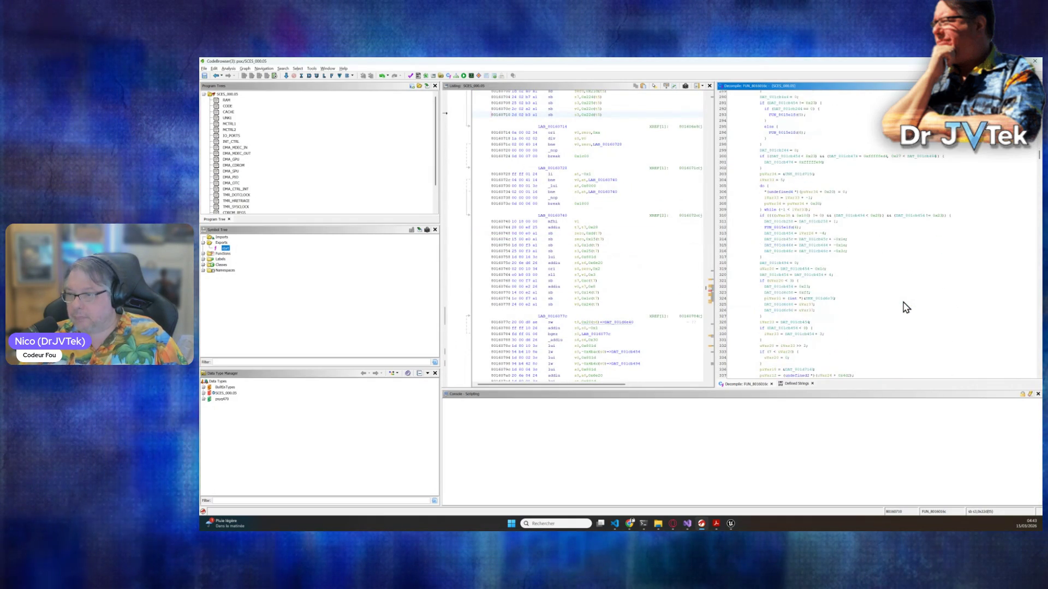
scroll(903, 307, down, 7)
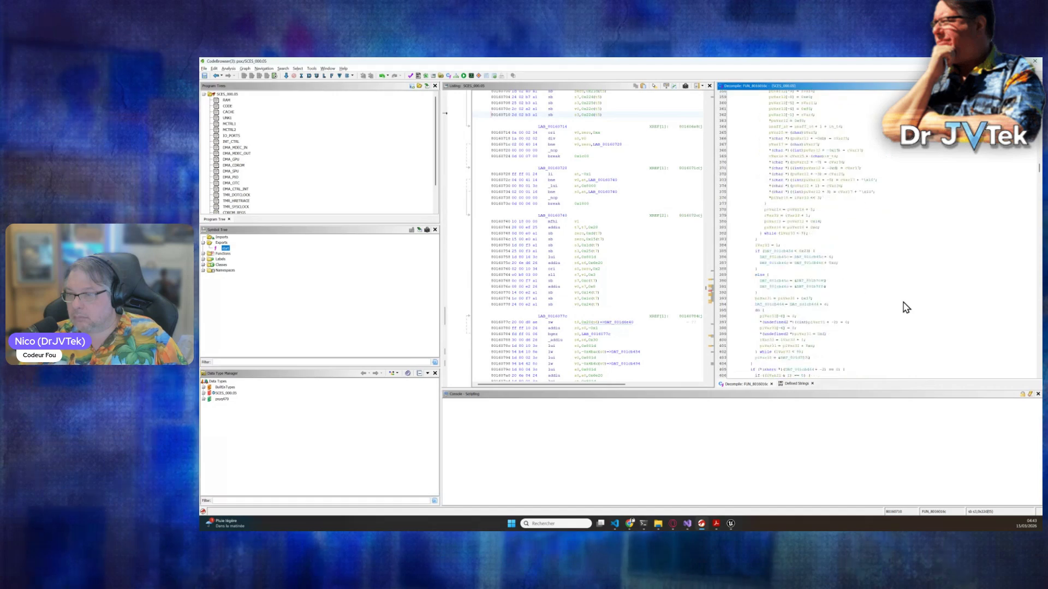
scroll(903, 307, down, 7)
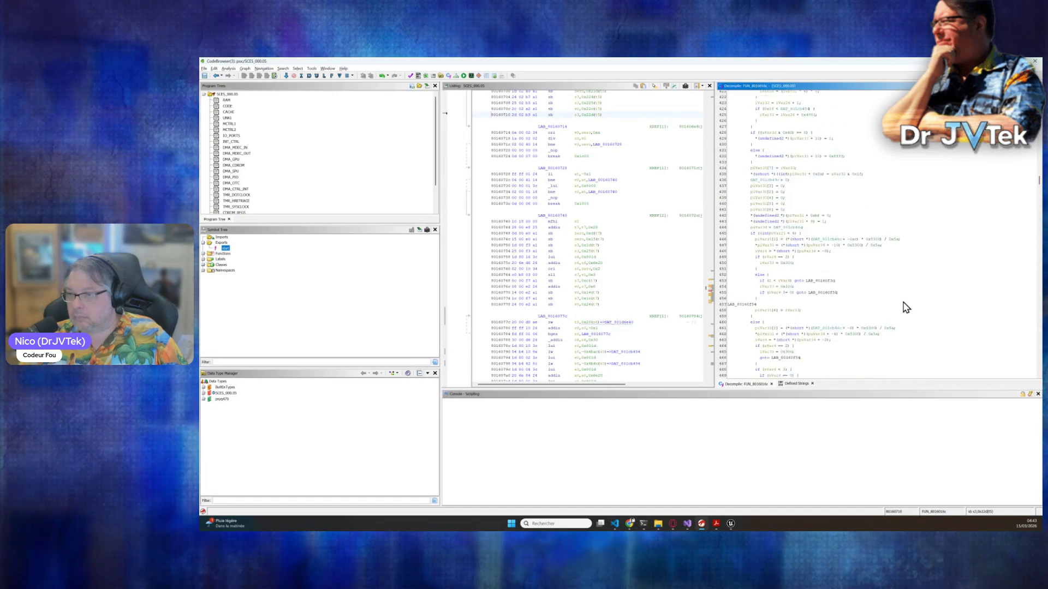
scroll(903, 307, down, 20)
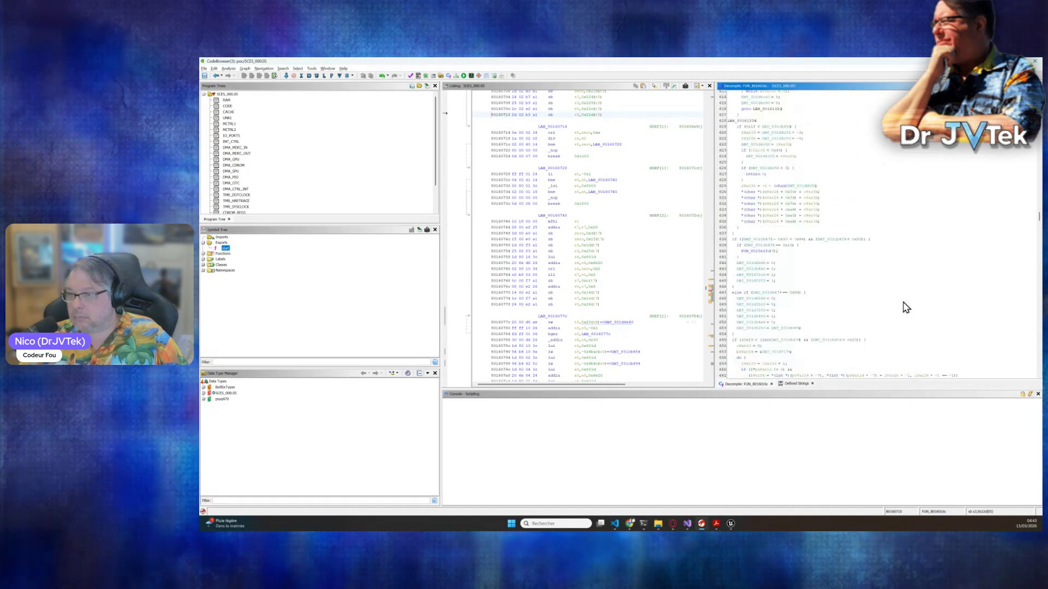
scroll(903, 307, down, 20)
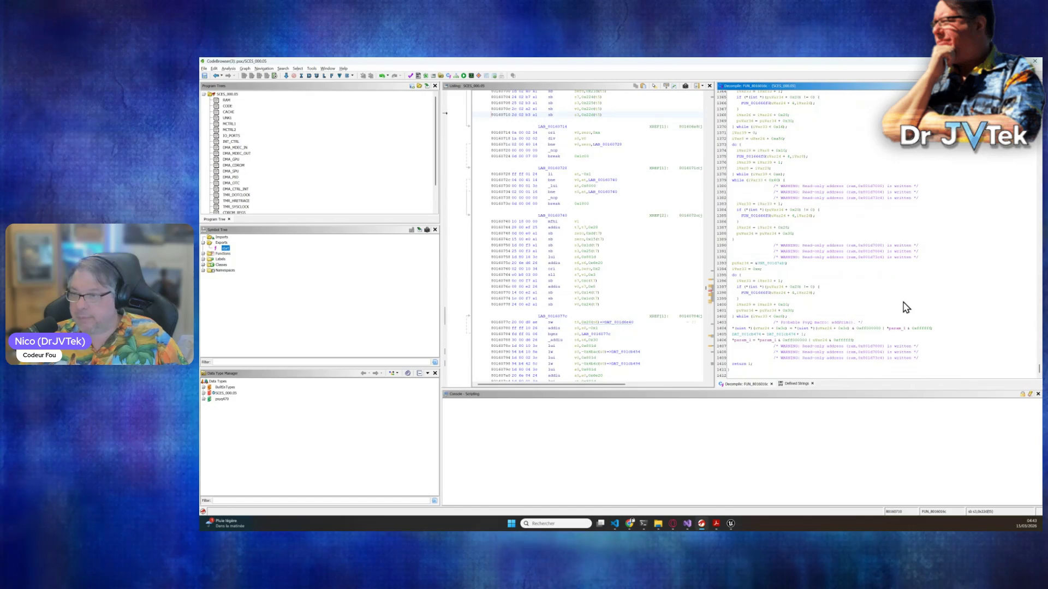
- Show the Listing assembly for the PsyQ setPoly polygon-building code
scroll(903, 307, up, 16)
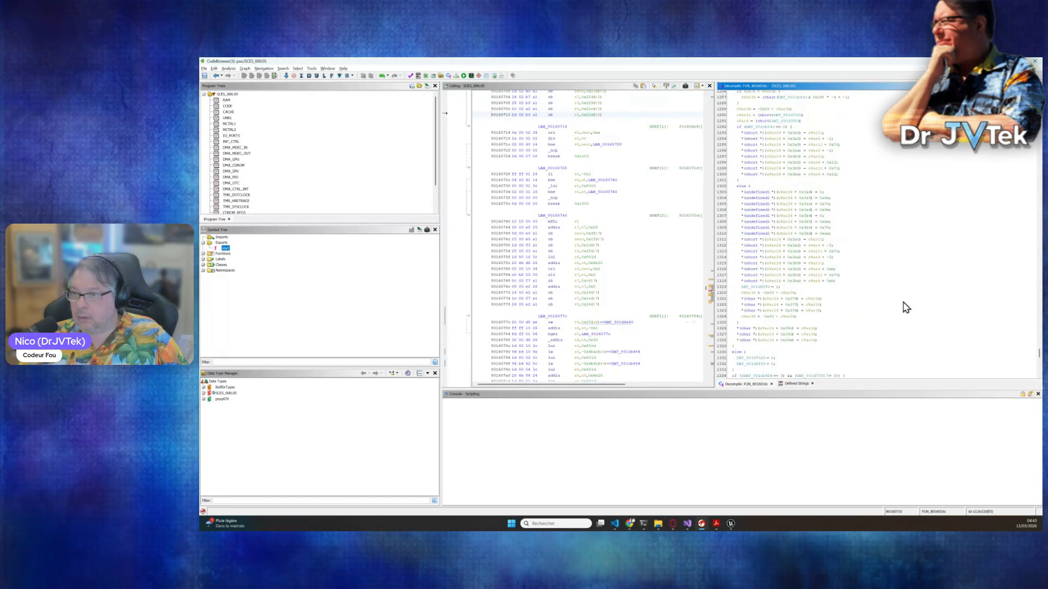
scroll(903, 307, down, 5)
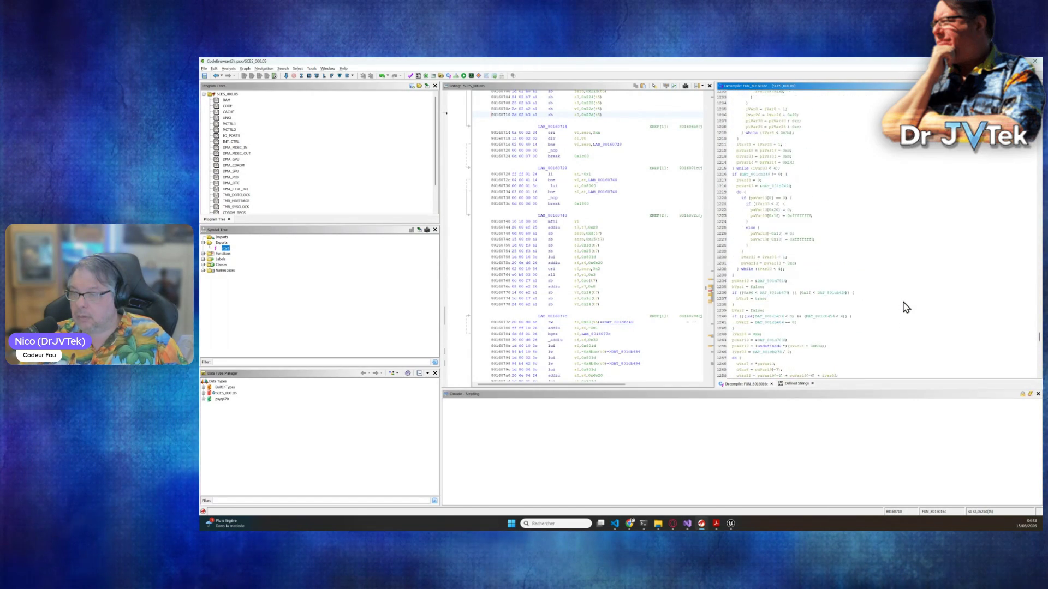
scroll(903, 307, up, 12)
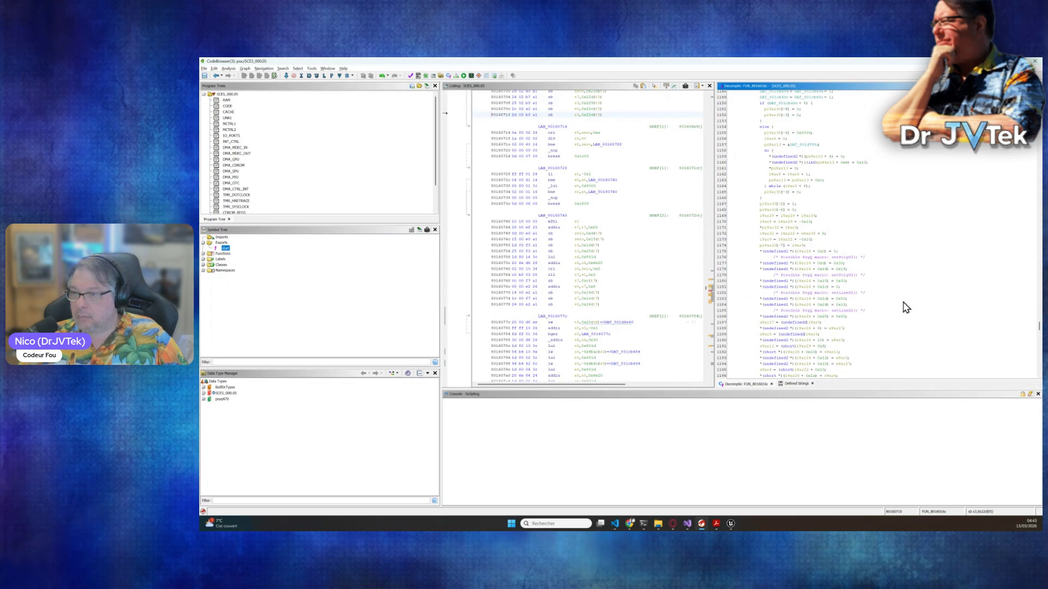
click(847, 257)
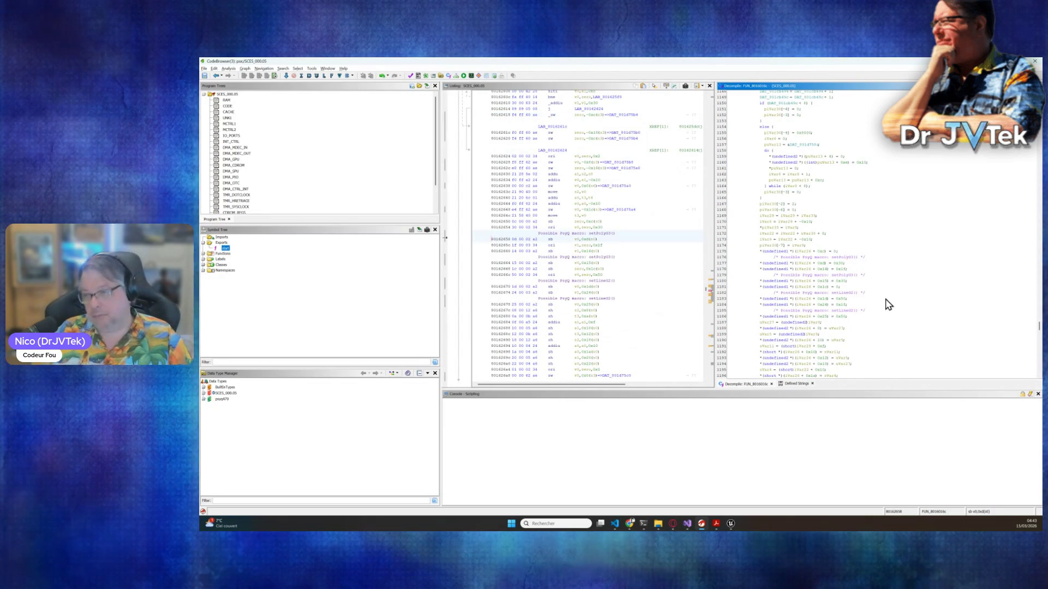
- Scroll to line 1398 and sync the Listing to the FUN_801666f0 call at 80162c50
scroll(885, 311, down, 4)
scroll(887, 289, down, 6)
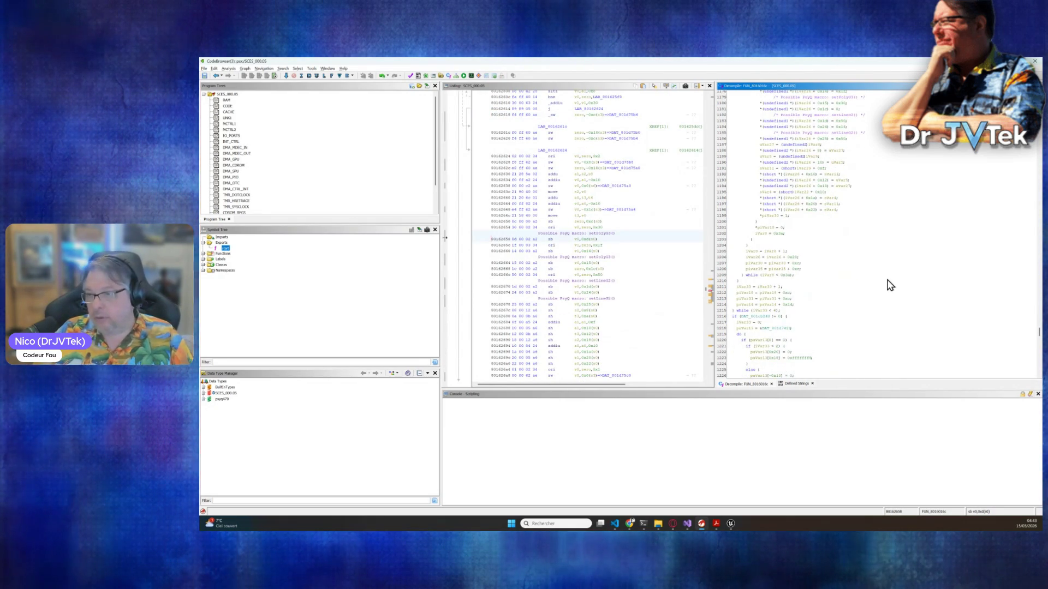
scroll(892, 279, down, 9)
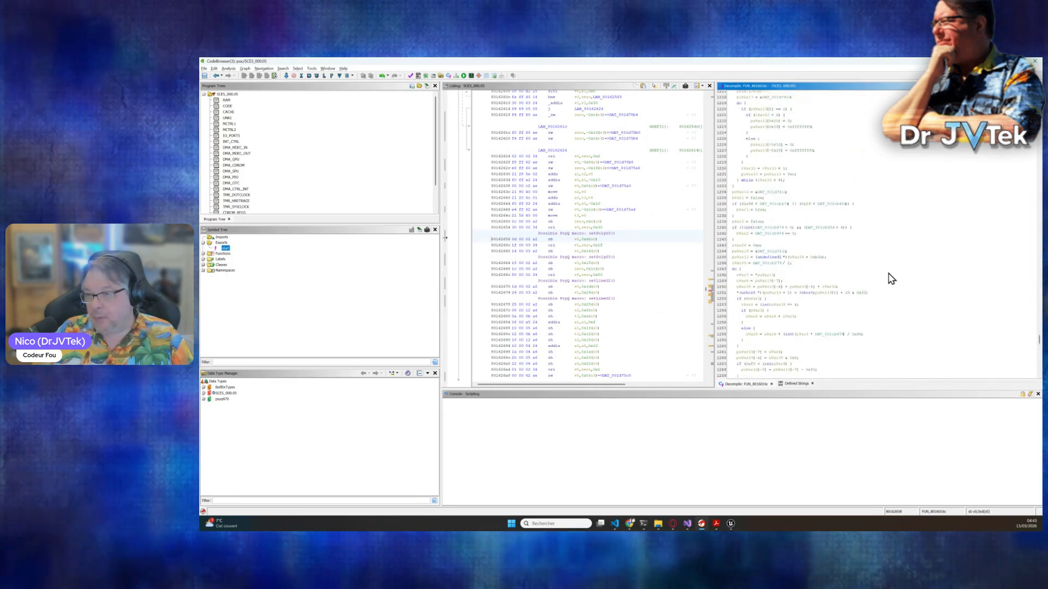
scroll(891, 281, up, 2)
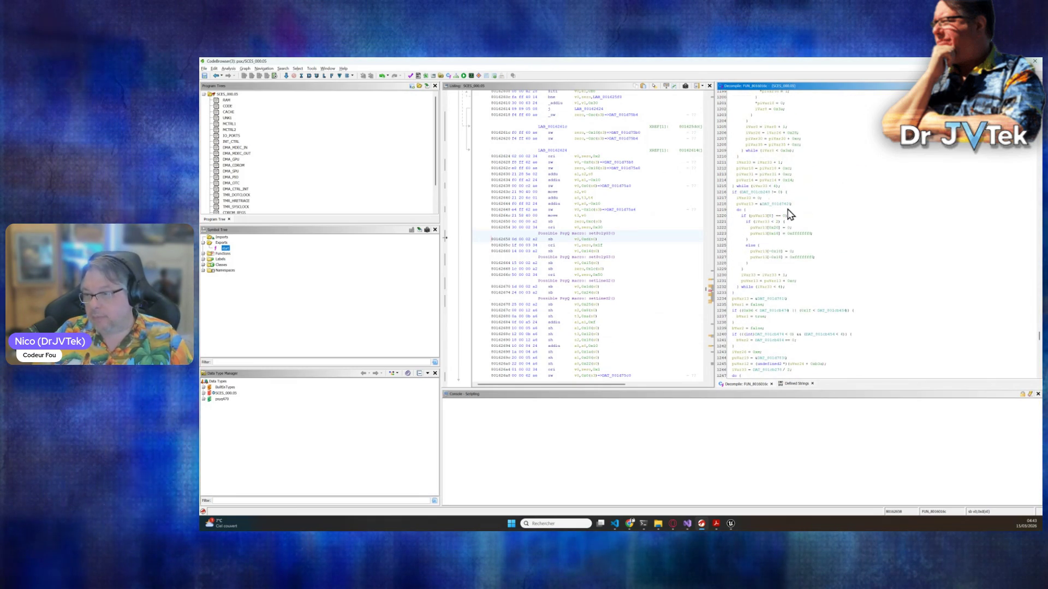
scroll(815, 255, down, 2)
scroll(803, 303, down, 3)
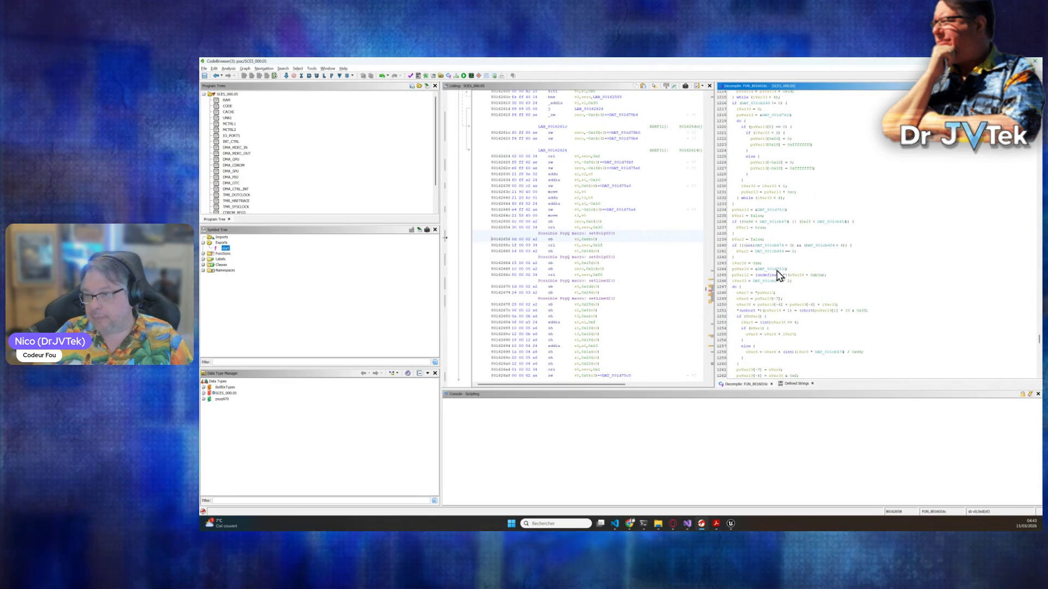
scroll(801, 288, down, 2)
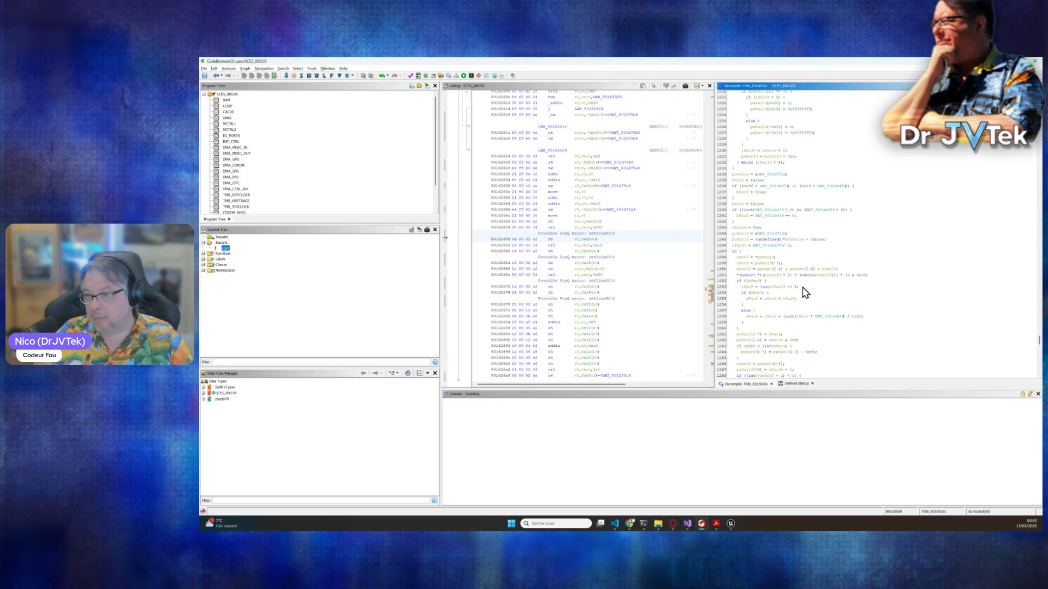
scroll(805, 292, down, 4)
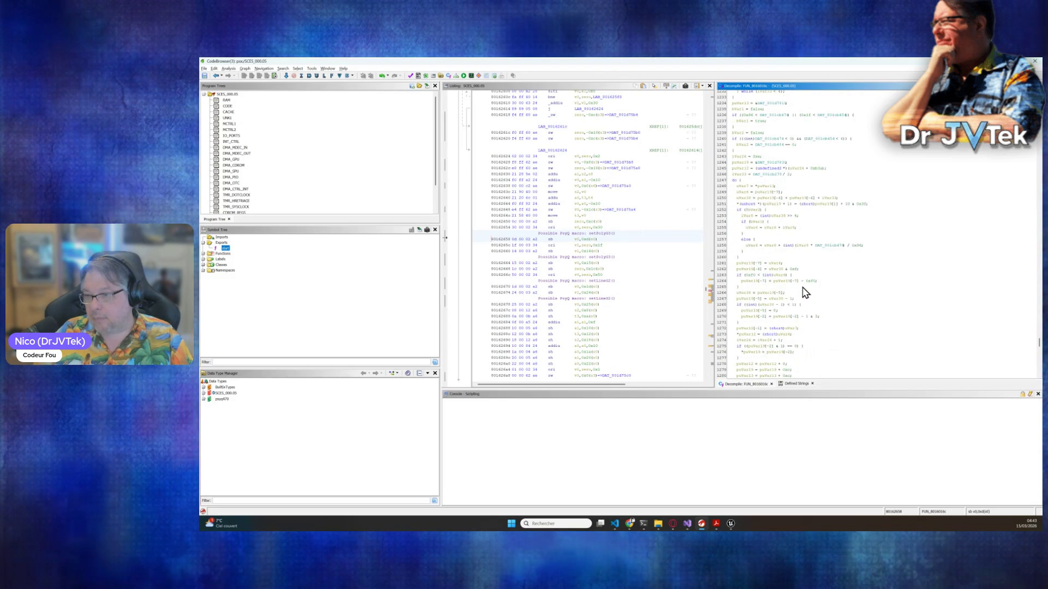
scroll(806, 292, down, 5)
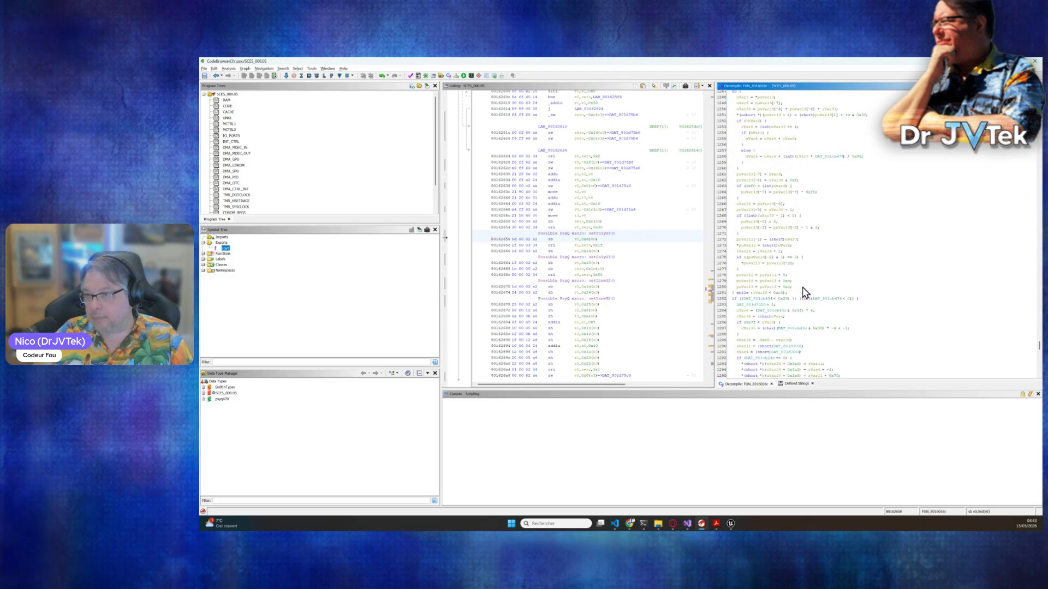
scroll(806, 293, down, 7)
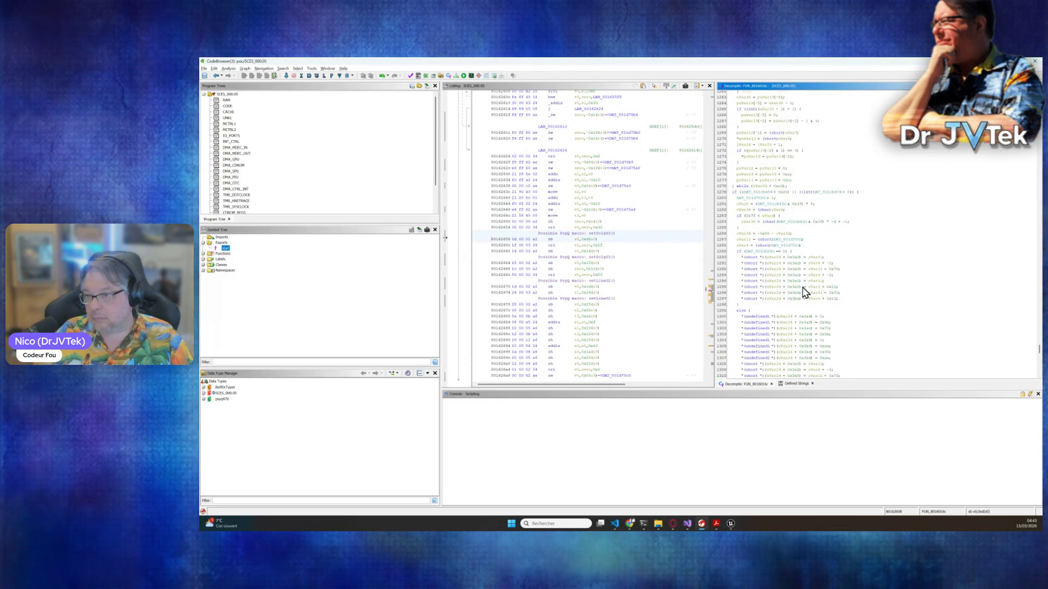
scroll(803, 293, down, 20)
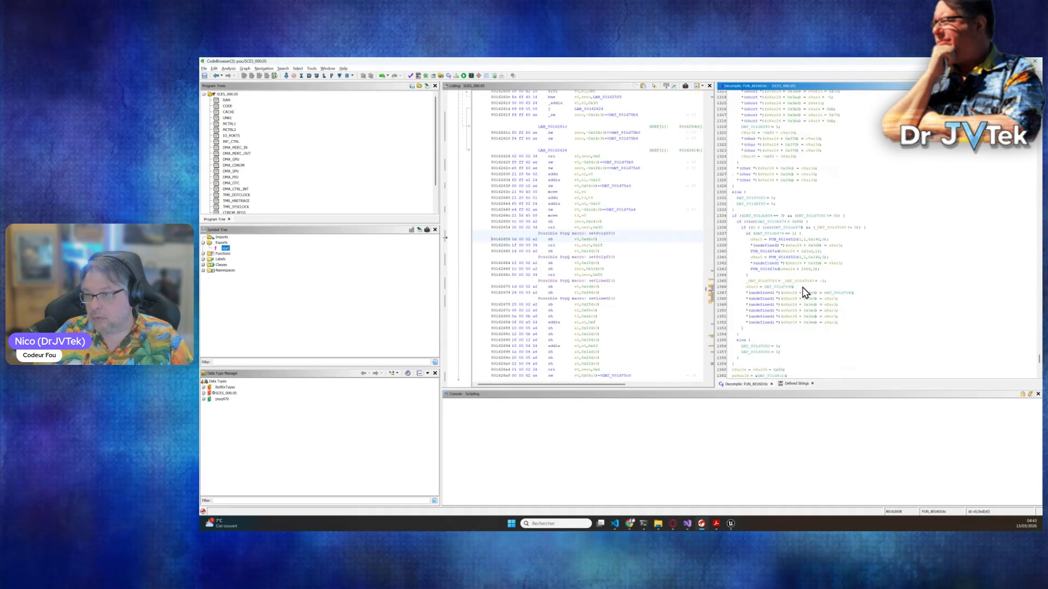
scroll(802, 293, down, 5)
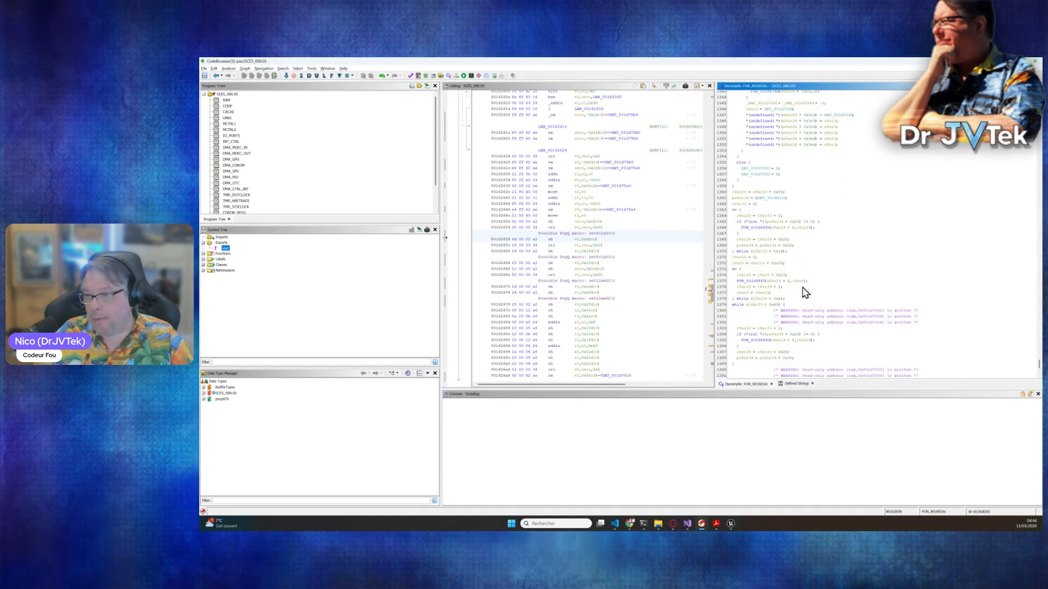
scroll(806, 293, down, 7)
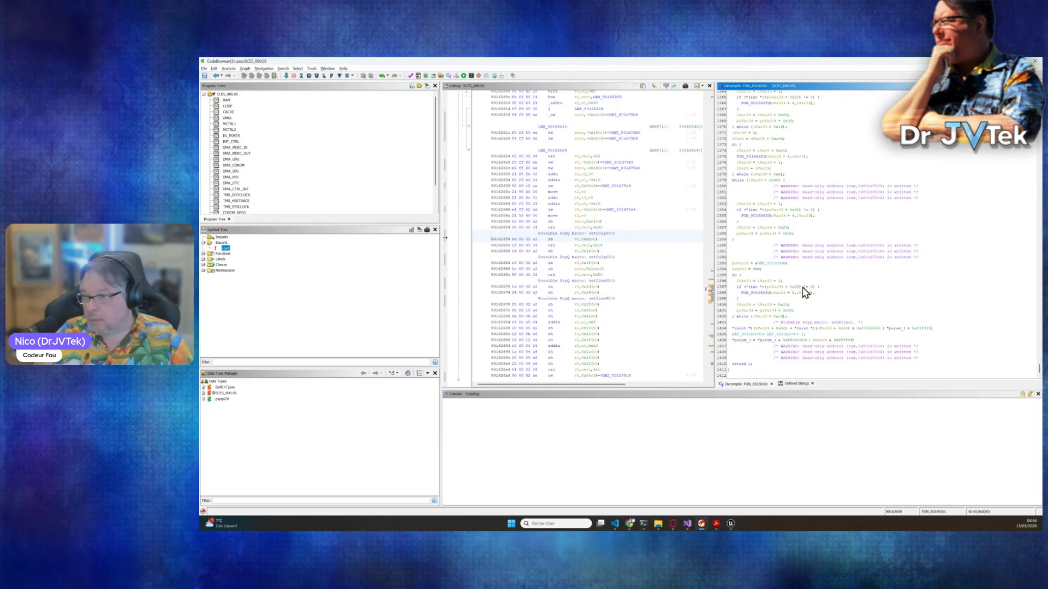
click(756, 292)
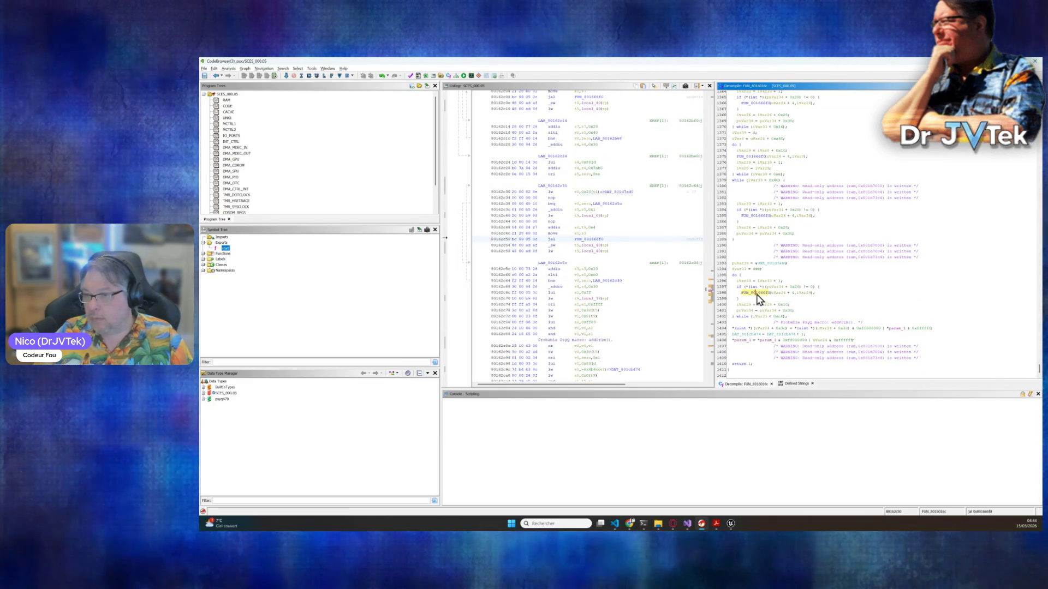
- Open FUN_801666f0 to check its addPrim code, then return and match line 1400 to assembly
double_click(757, 296)
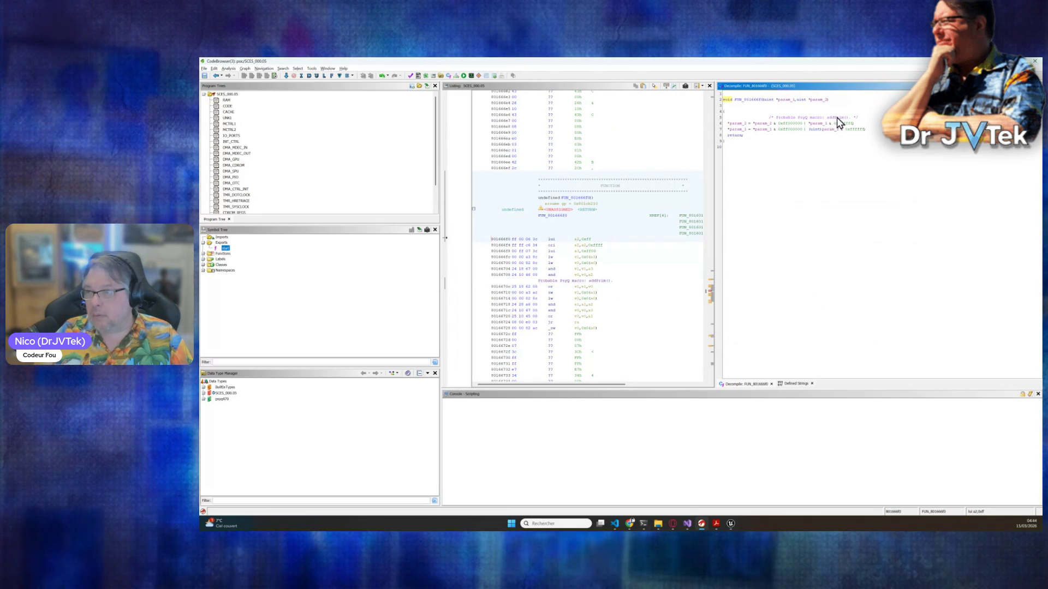
click(217, 77)
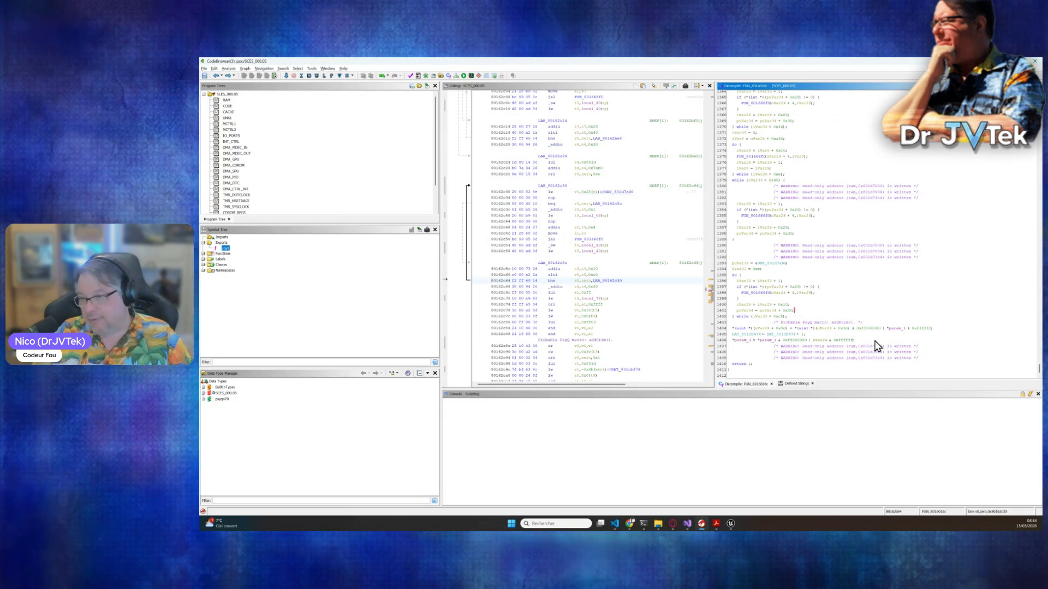
click(840, 329)
click(897, 306)
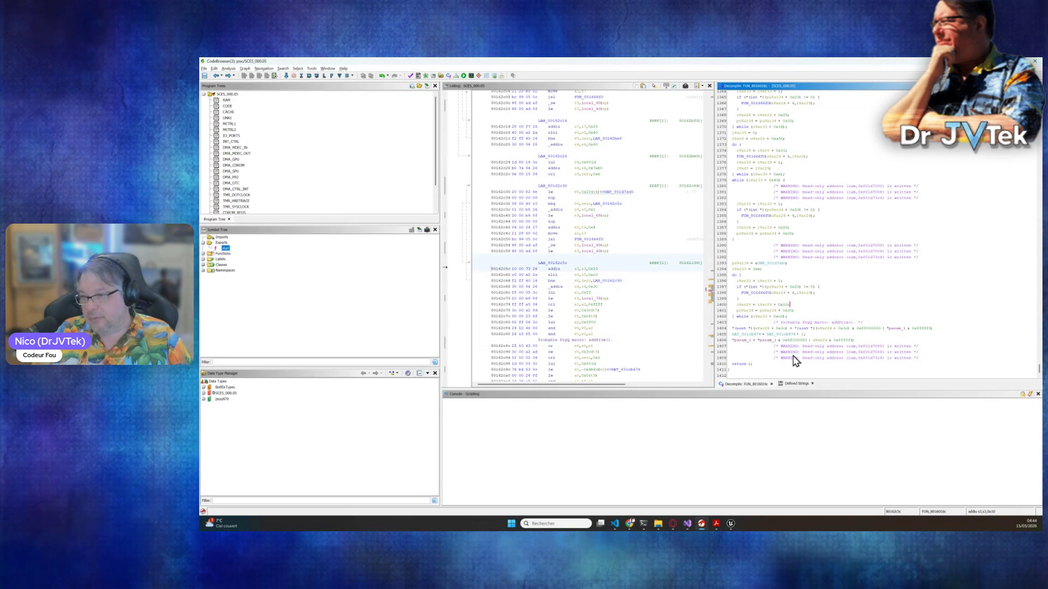
- Scroll to the top of FUN_8016016c and bring up the actions for its name
scroll(922, 300, up, 10)
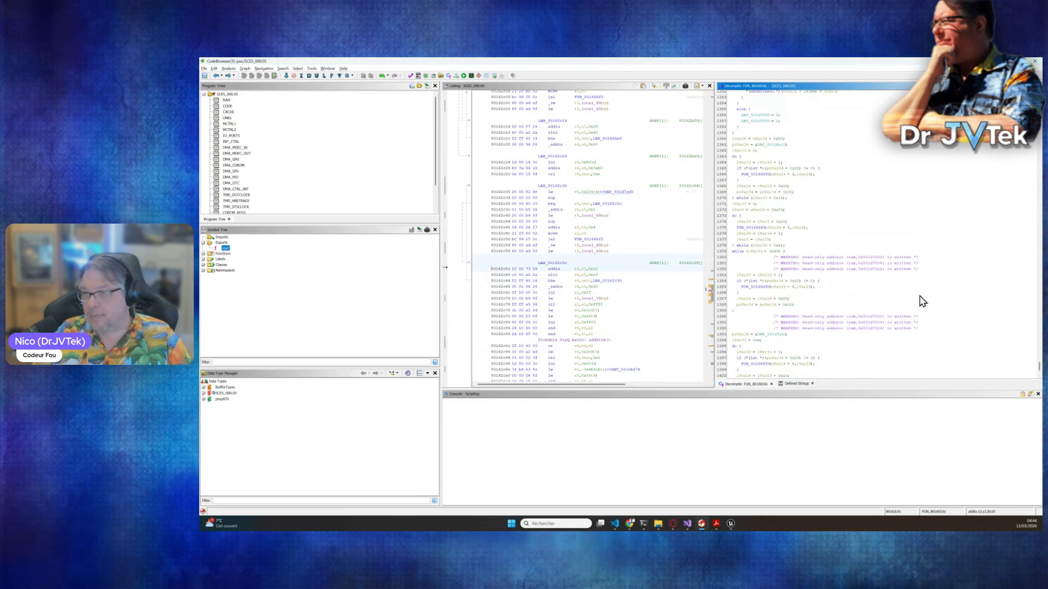
scroll(922, 301, up, 20)
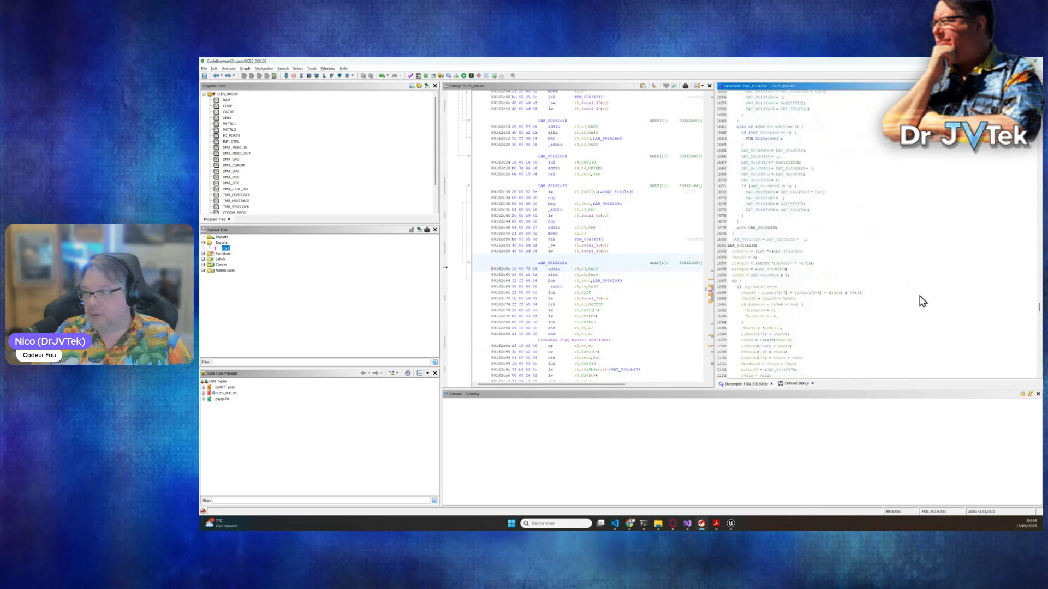
drag(1040, 305, 1039, 93)
scroll(873, 235, down, 20)
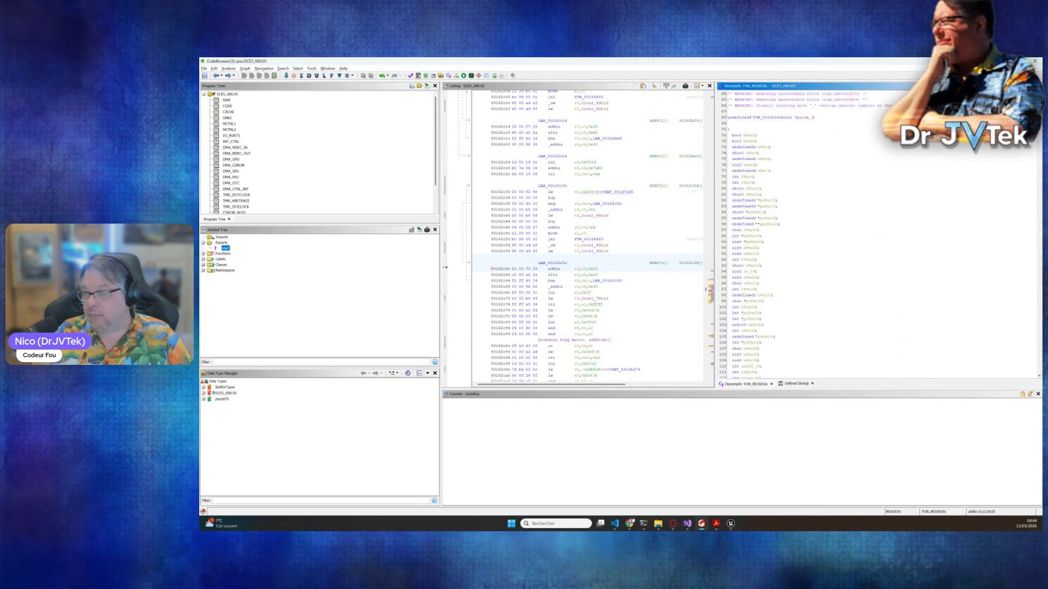
scroll(796, 140, up, 1)
right_click(774, 136)
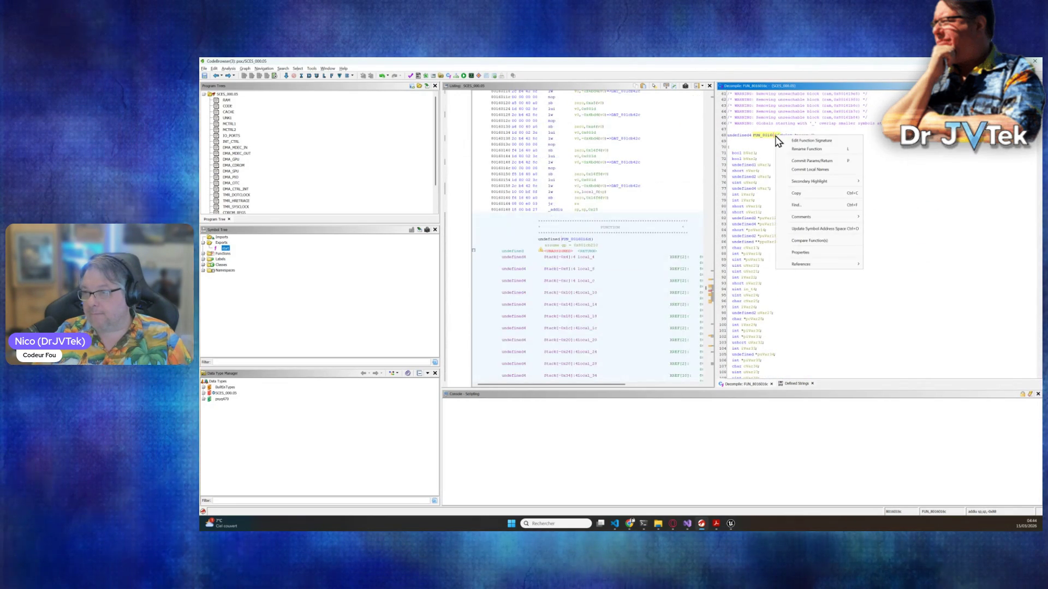
- Find references to FUN_8016016c and open its caller FUN_8015ff9c
mouse_move(811, 266)
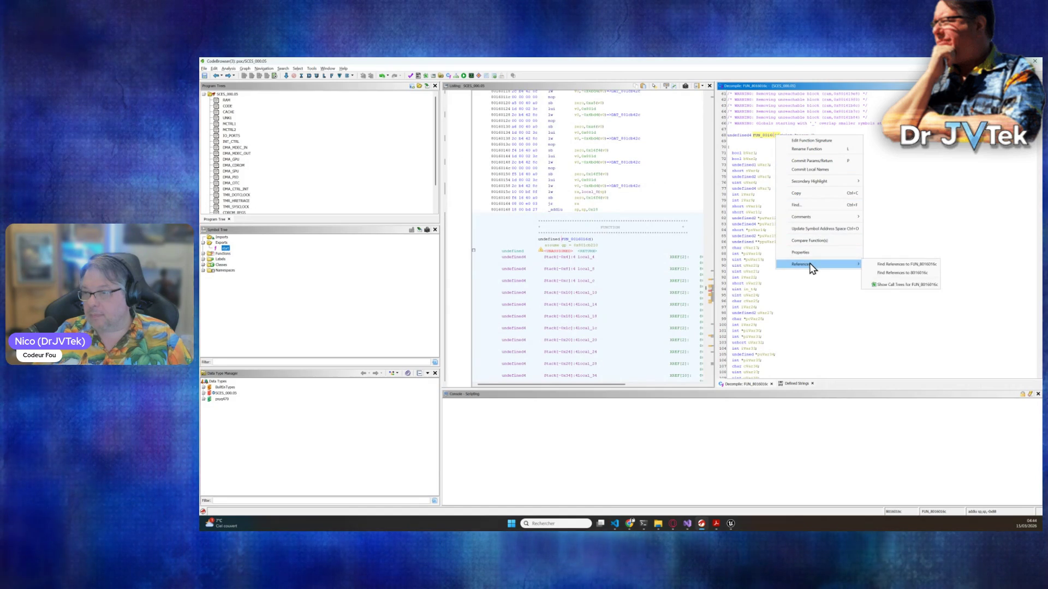
click(899, 266)
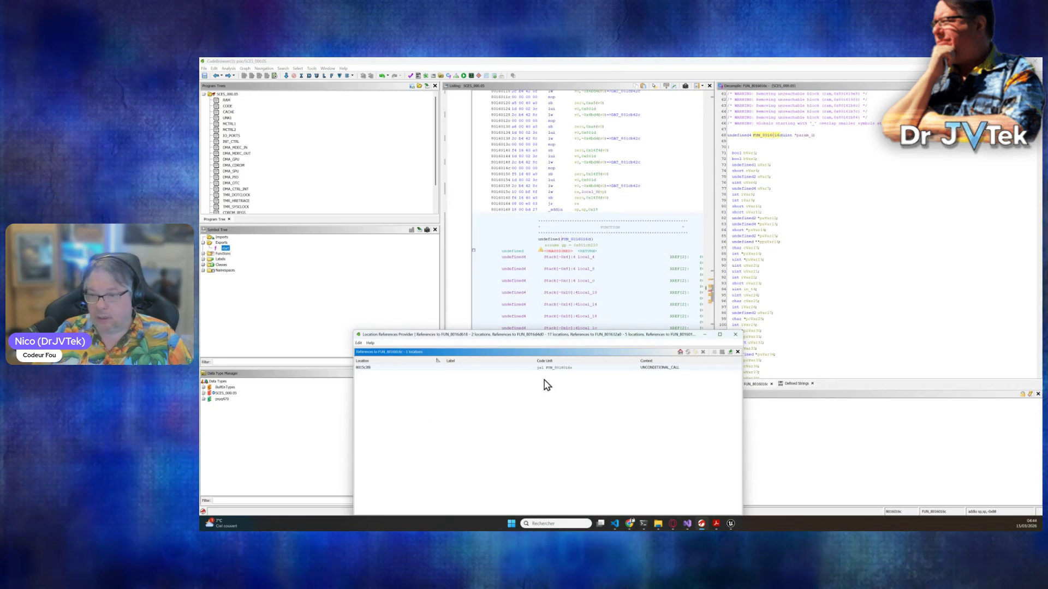
click(552, 369)
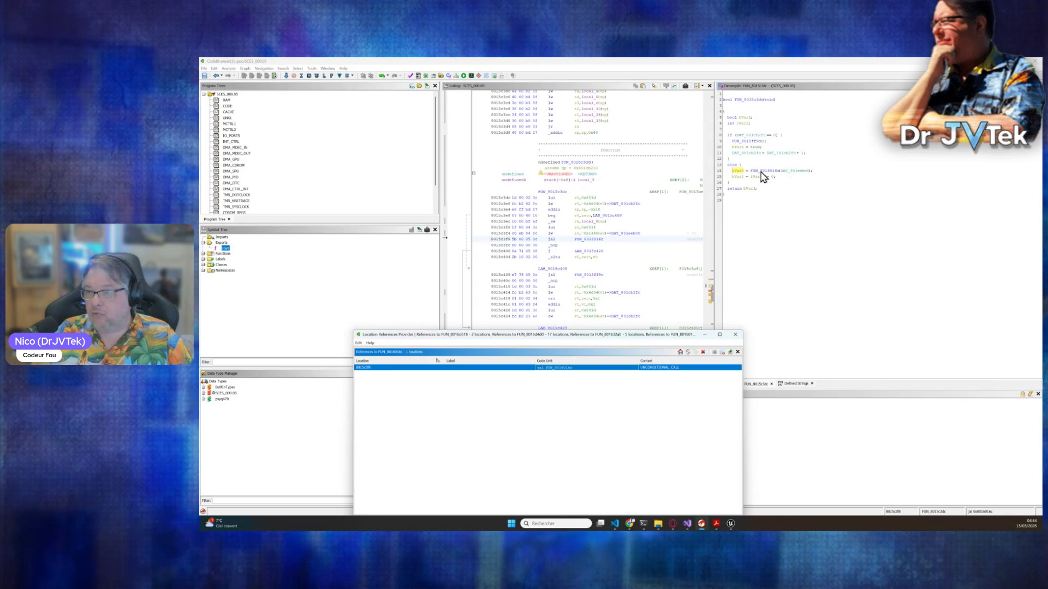
click(753, 143)
double_click(753, 143)
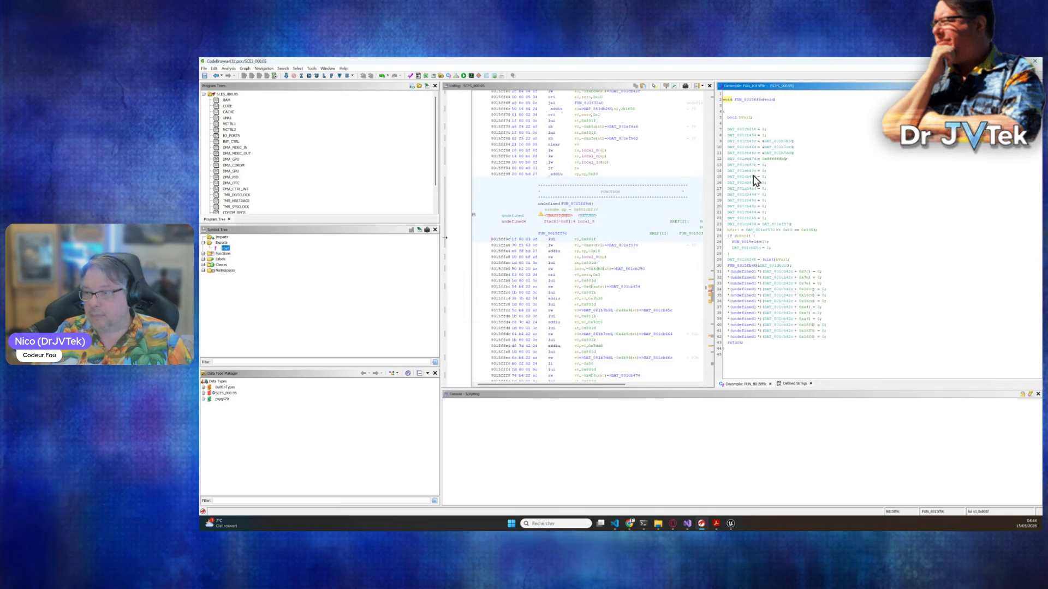
- Descend into FUN_8015e1fc, then FUN_80171770, and scroll through its decompiled code
double_click(749, 242)
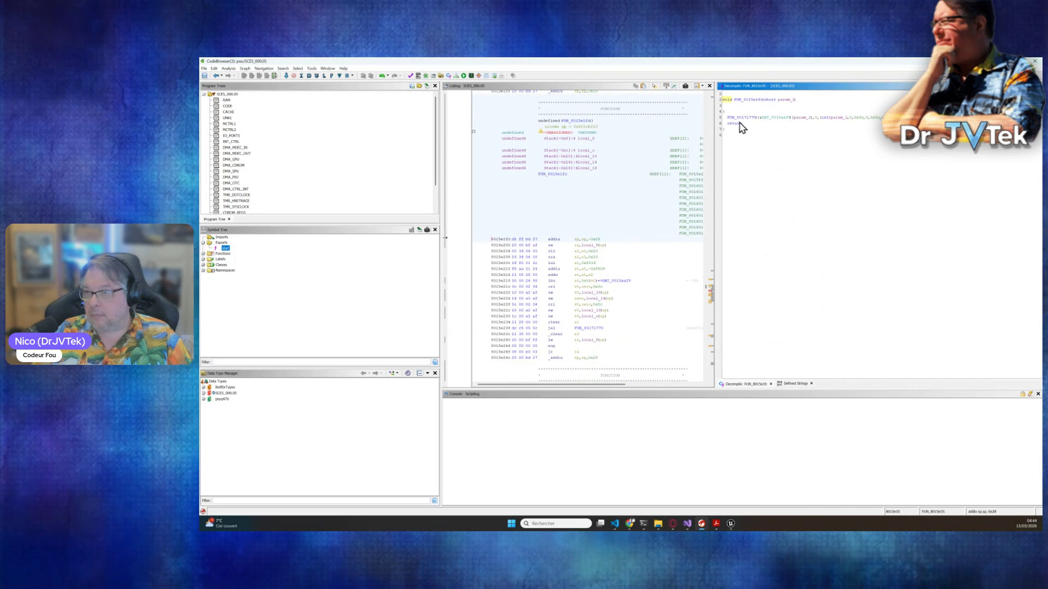
double_click(740, 118)
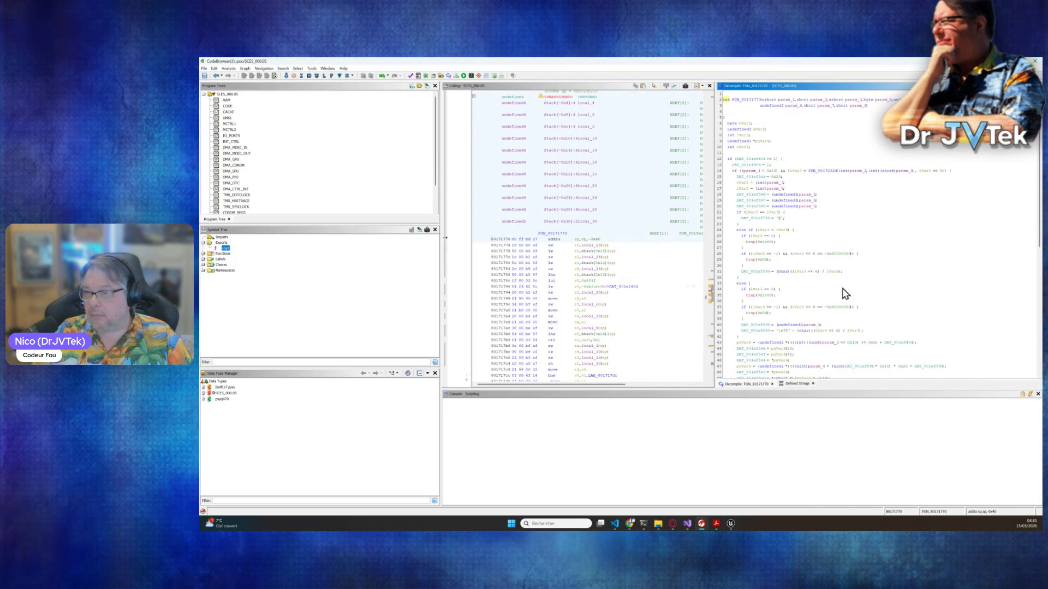
scroll(846, 294, down, 5)
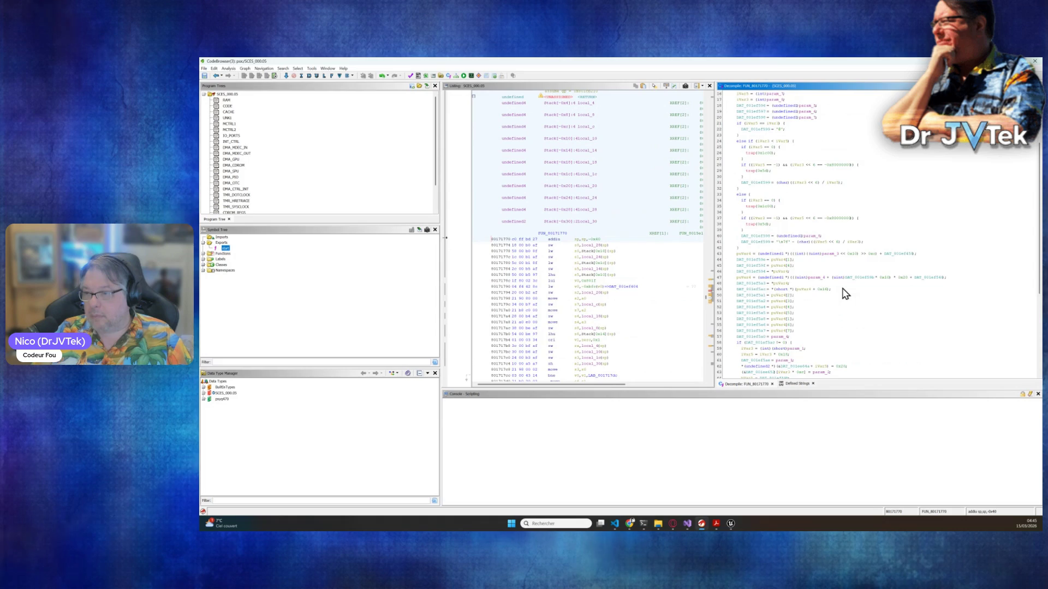
scroll(845, 294, down, 8)
scroll(846, 294, up, 3)
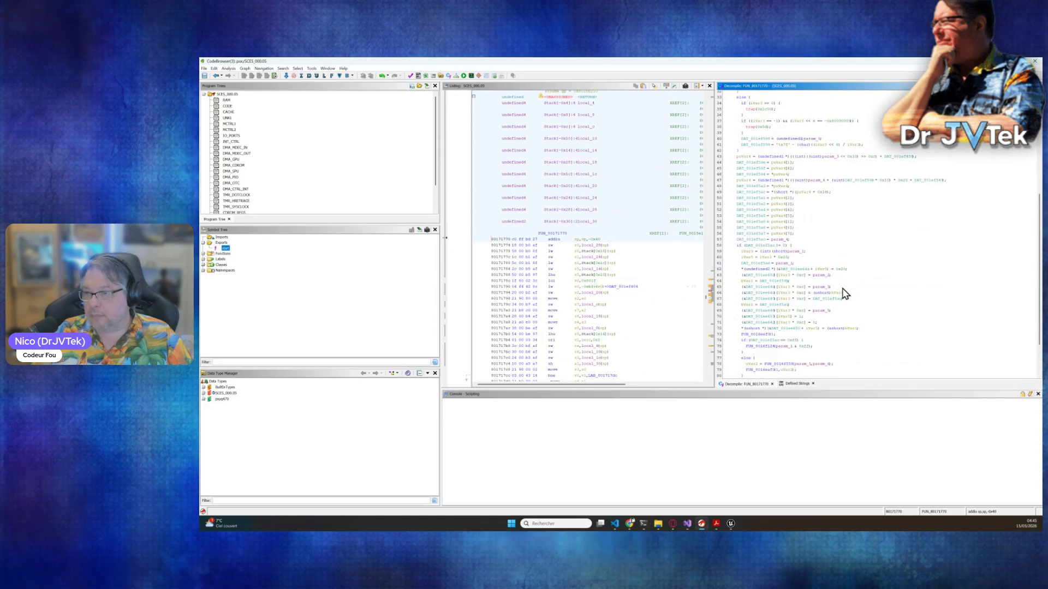
scroll(844, 293, up, 5)
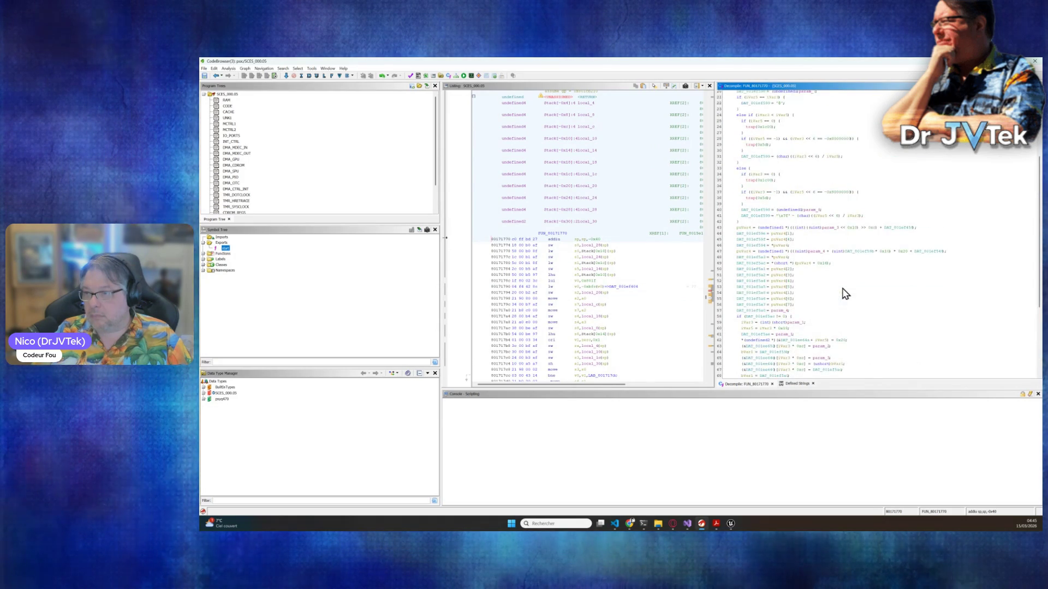
- Go back twice to the caller and open the called function FUN_8015fb40
click(216, 76)
click(217, 79)
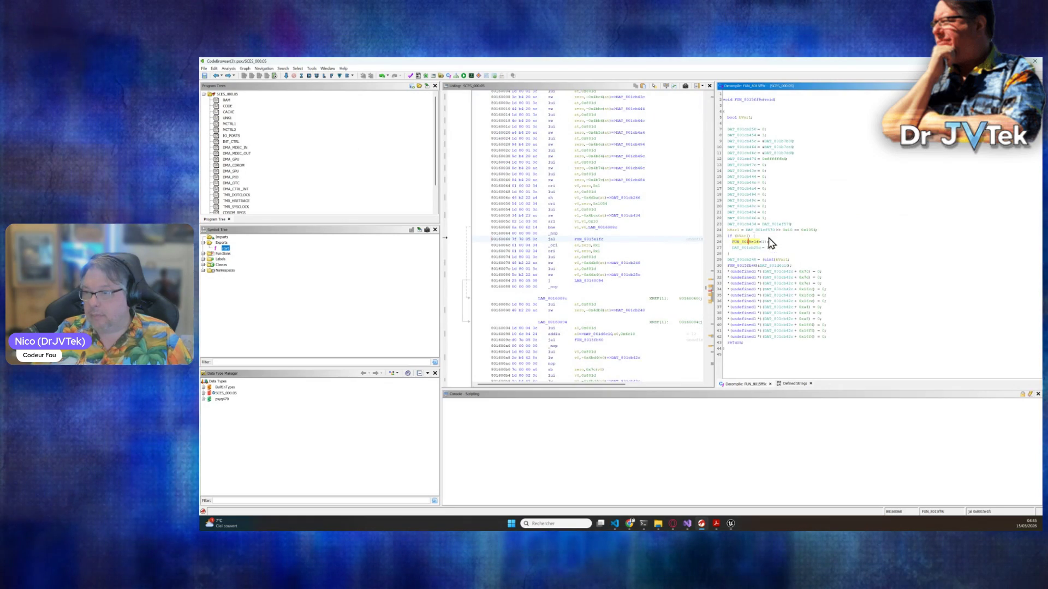
double_click(749, 266)
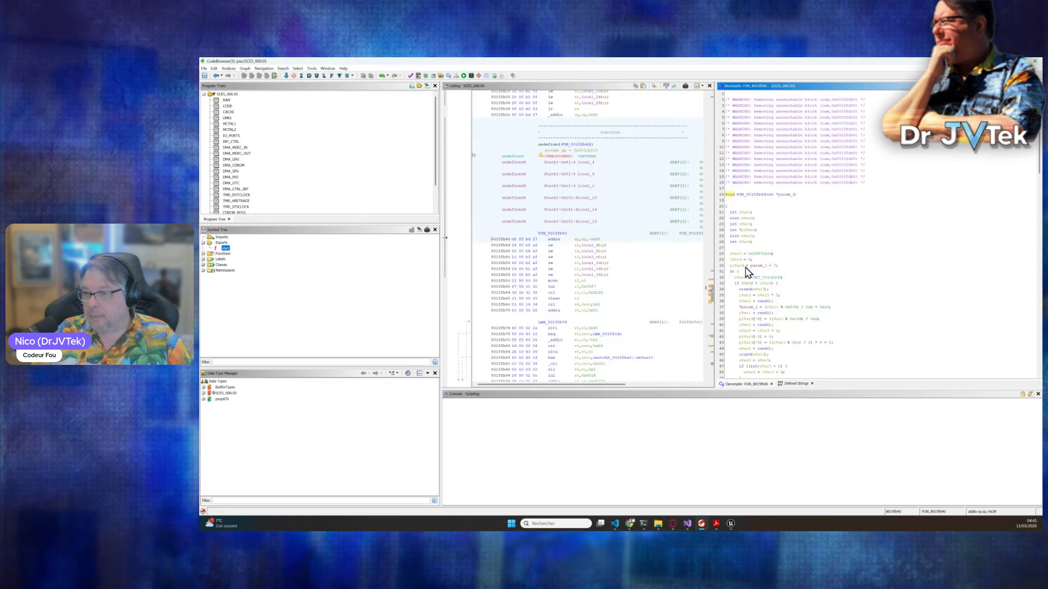
- Scroll through FUN_8015fb40's long switch over its case values down to the closing while loop
scroll(860, 272, down, 6)
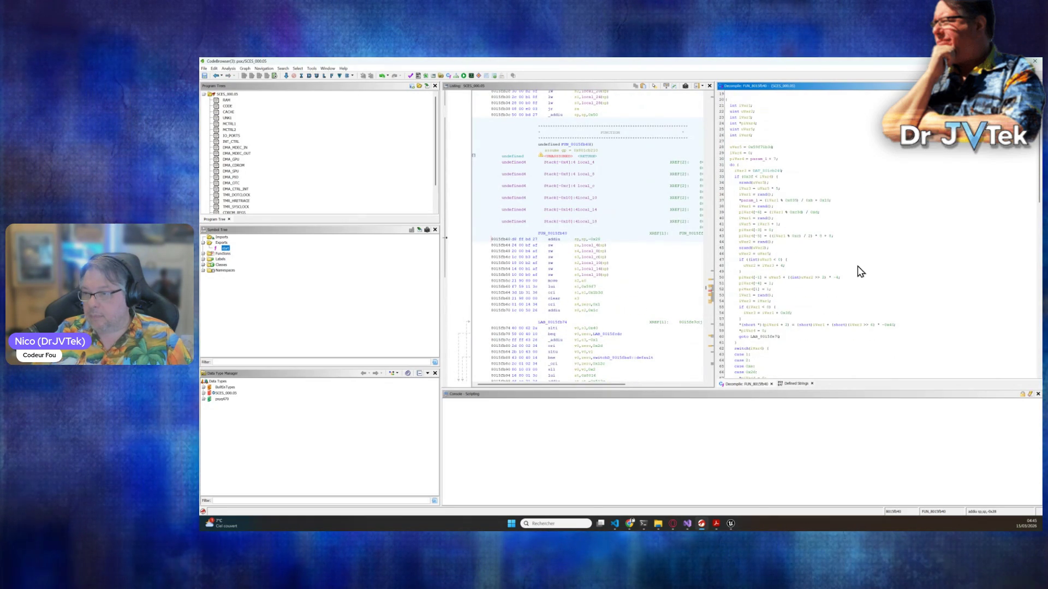
scroll(860, 272, down, 4)
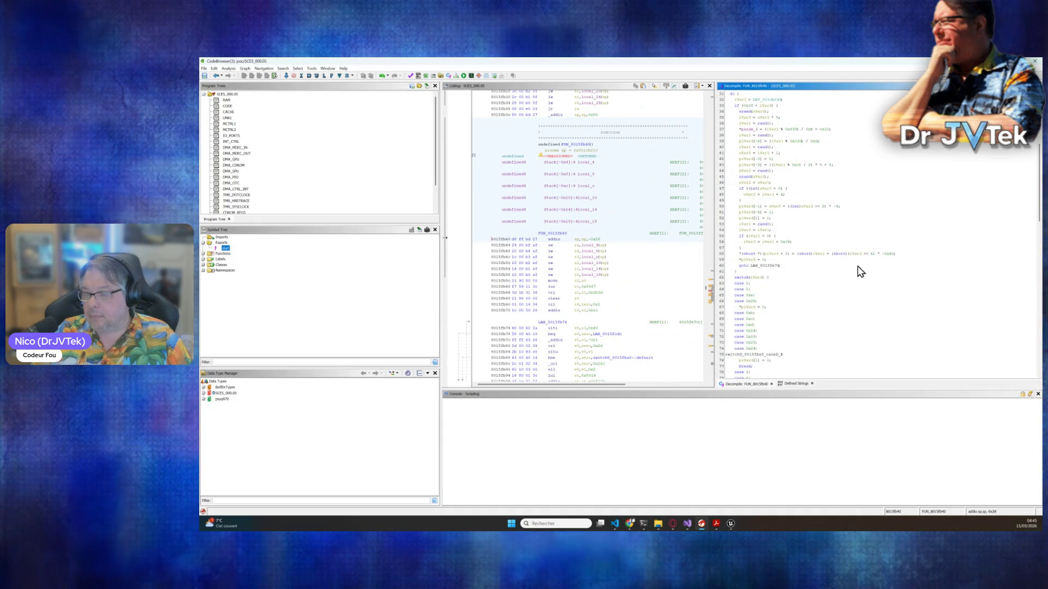
scroll(858, 271, down, 4)
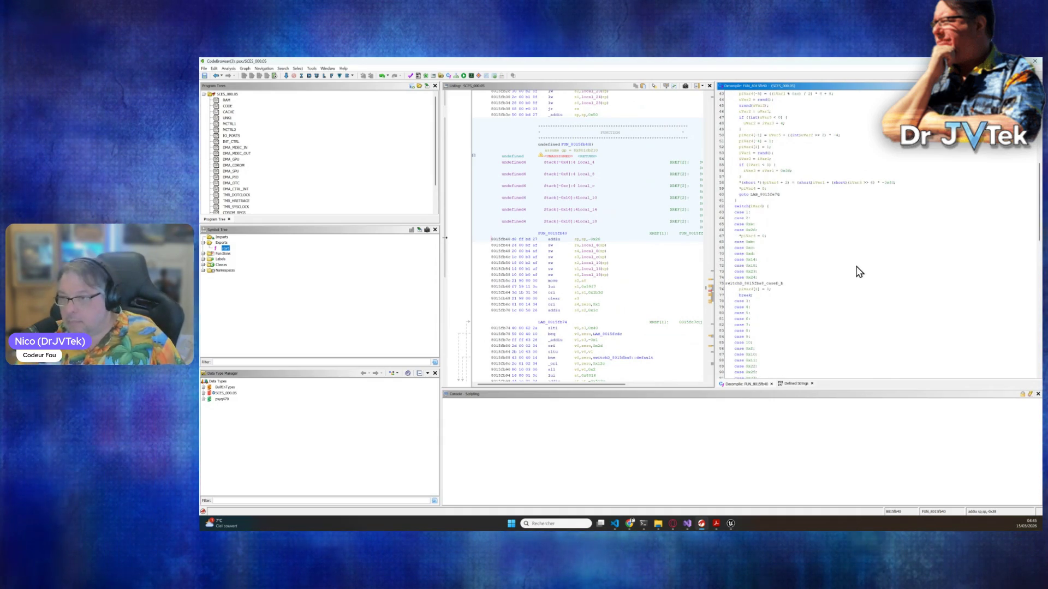
scroll(839, 279, down, 10)
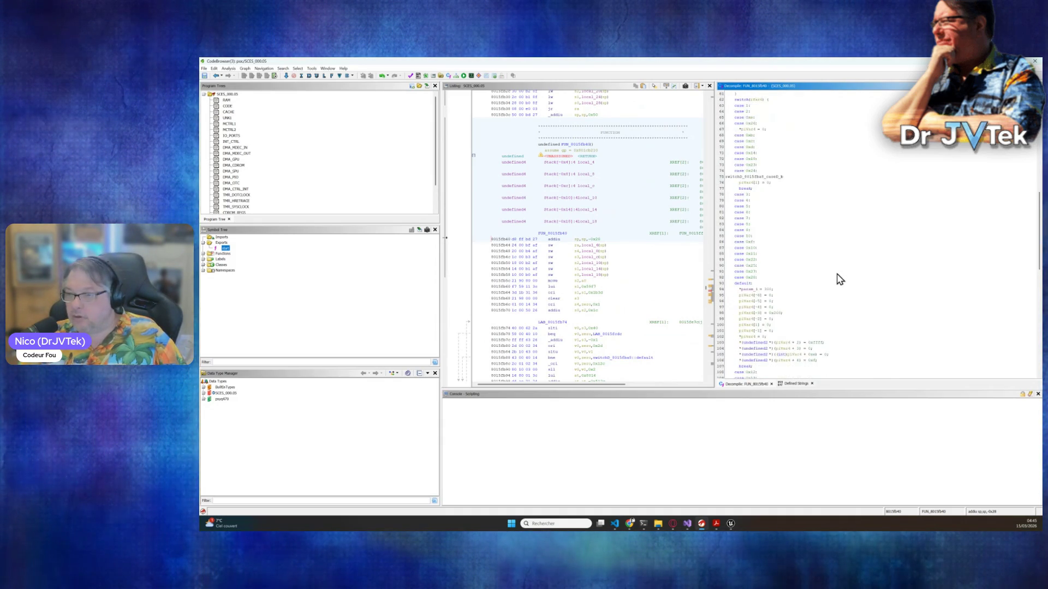
scroll(839, 280, down, 3)
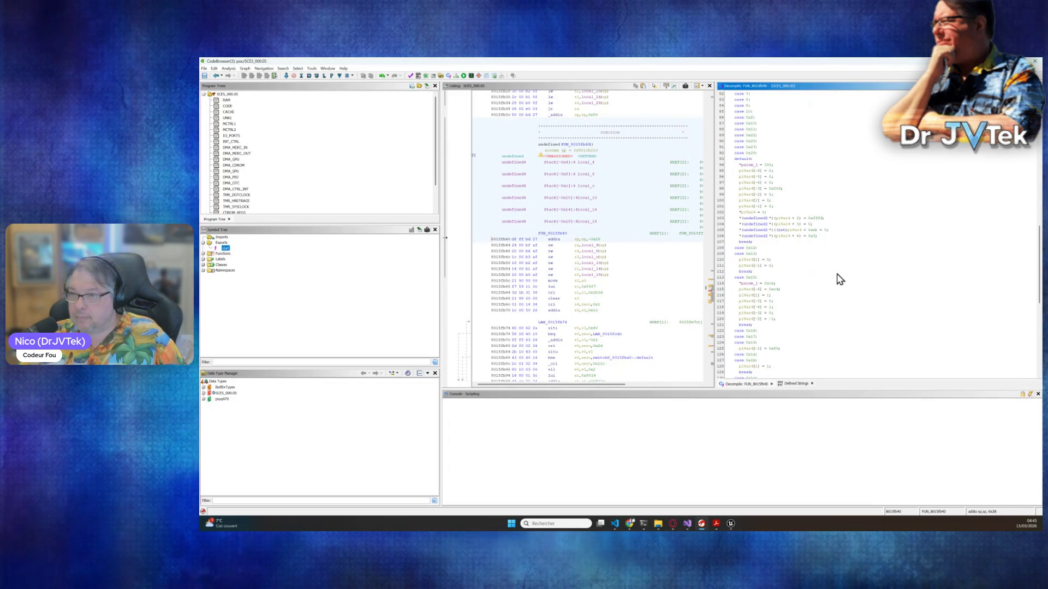
scroll(840, 279, down, 14)
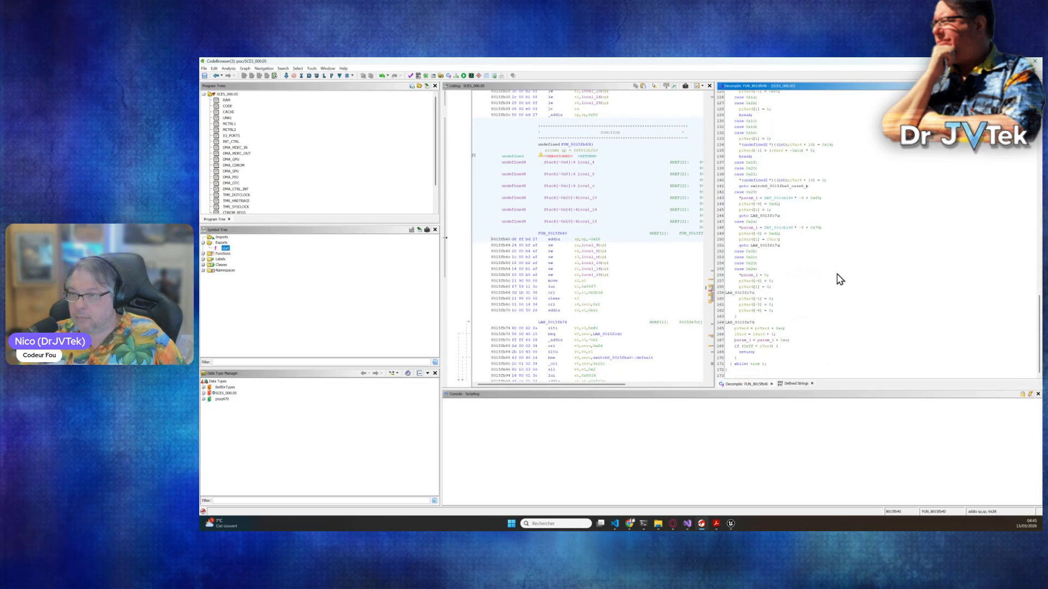
scroll(840, 279, up, 5)
scroll(840, 280, up, 7)
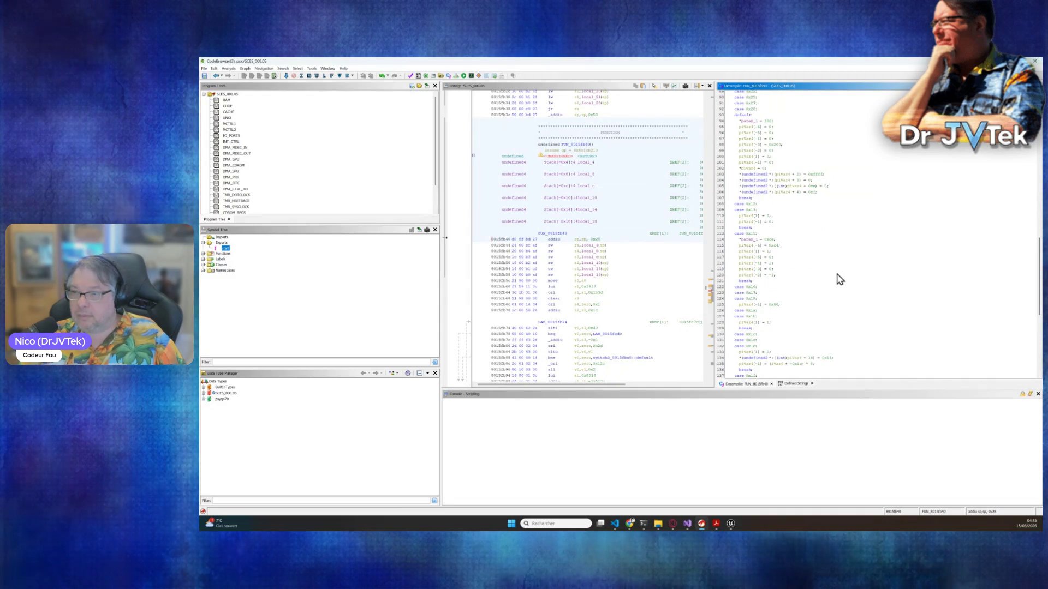
scroll(839, 279, up, 16)
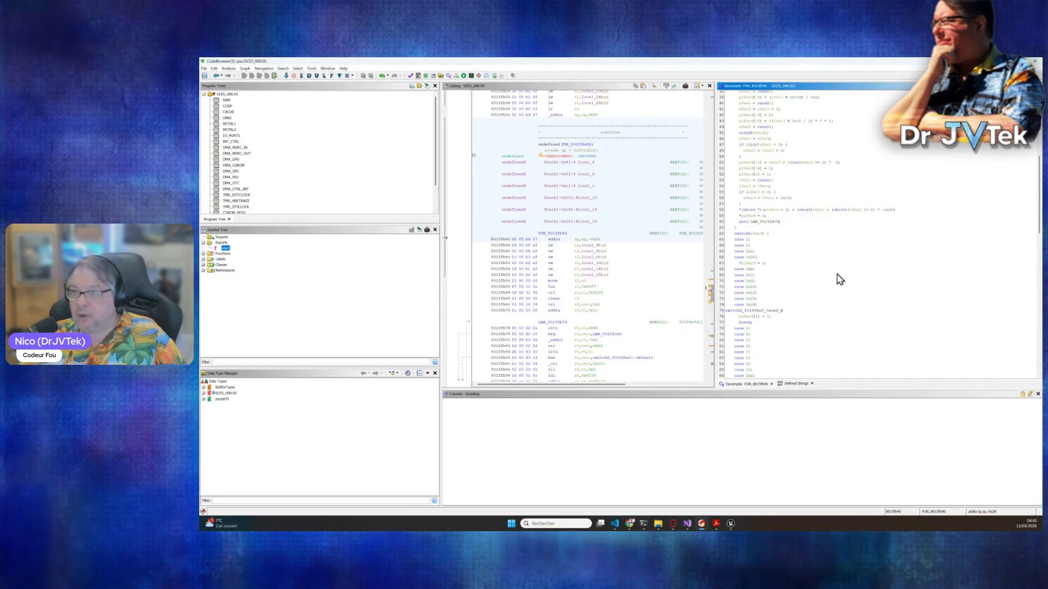
scroll(839, 279, up, 9)
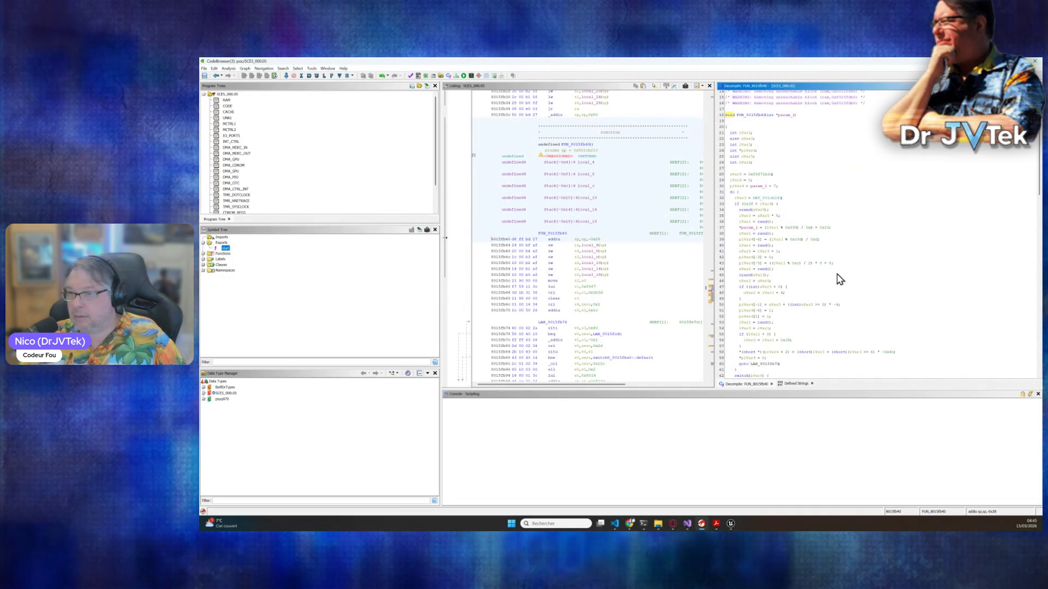
scroll(839, 279, down, 1)
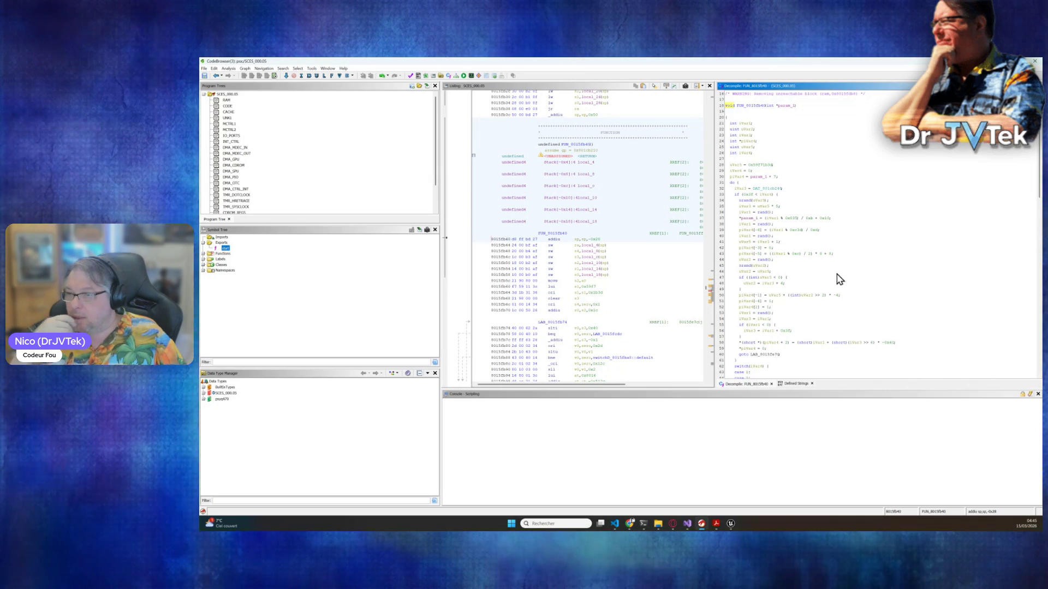
scroll(839, 280, down, 4)
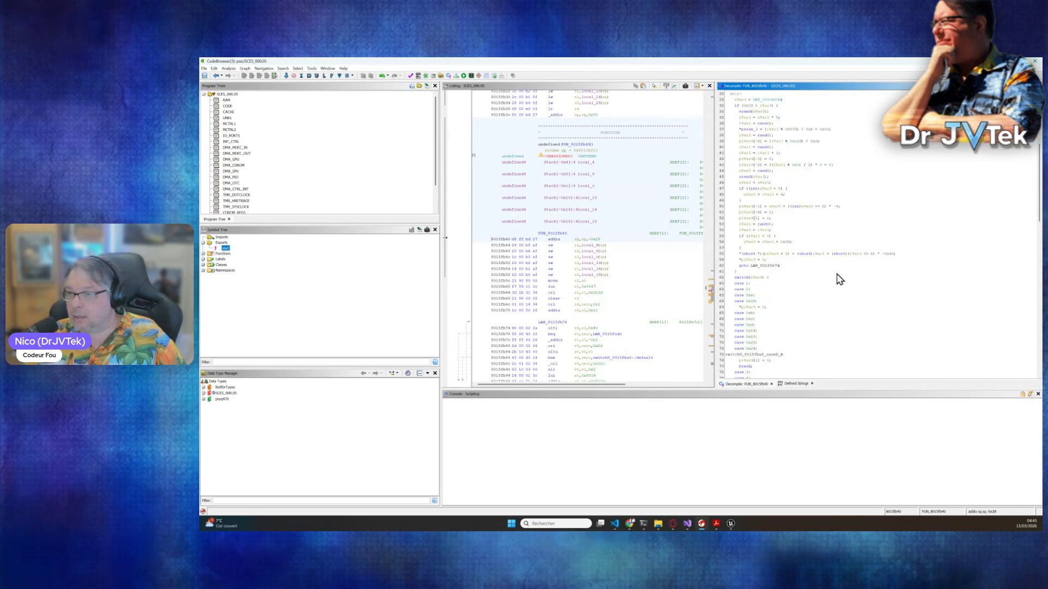
scroll(840, 280, down, 3)
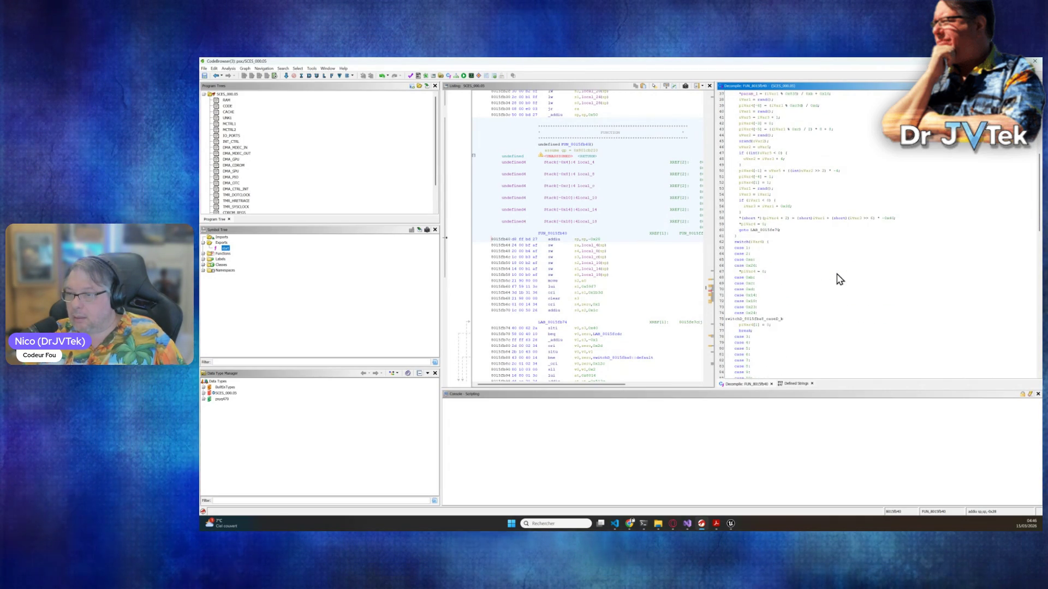
scroll(839, 279, down, 8)
scroll(840, 280, down, 11)
scroll(839, 279, down, 4)
scroll(840, 279, down, 4)
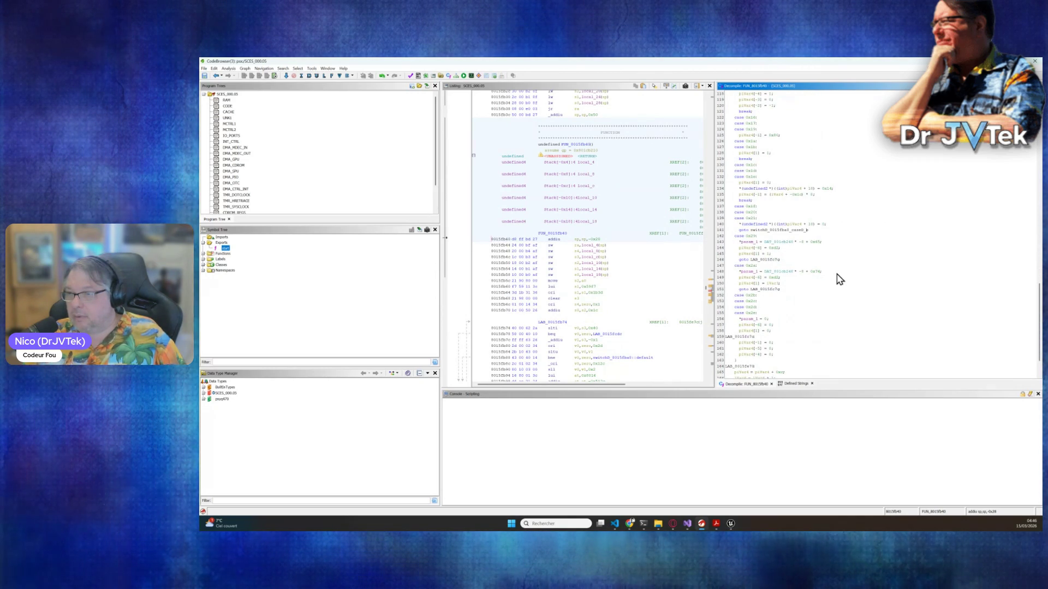
scroll(840, 280, down, 3)
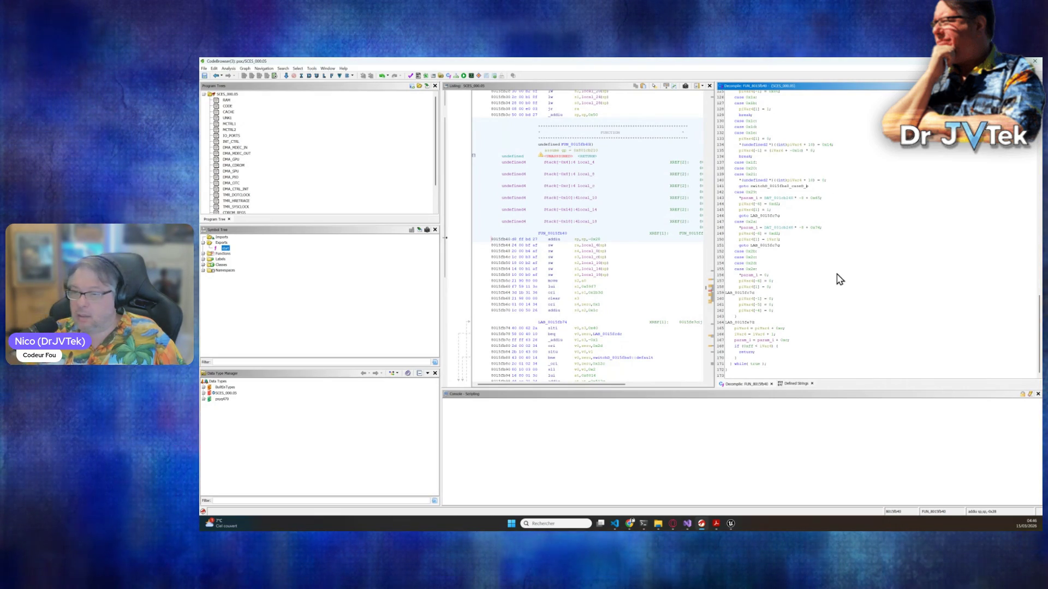
scroll(801, 300, up, 20)
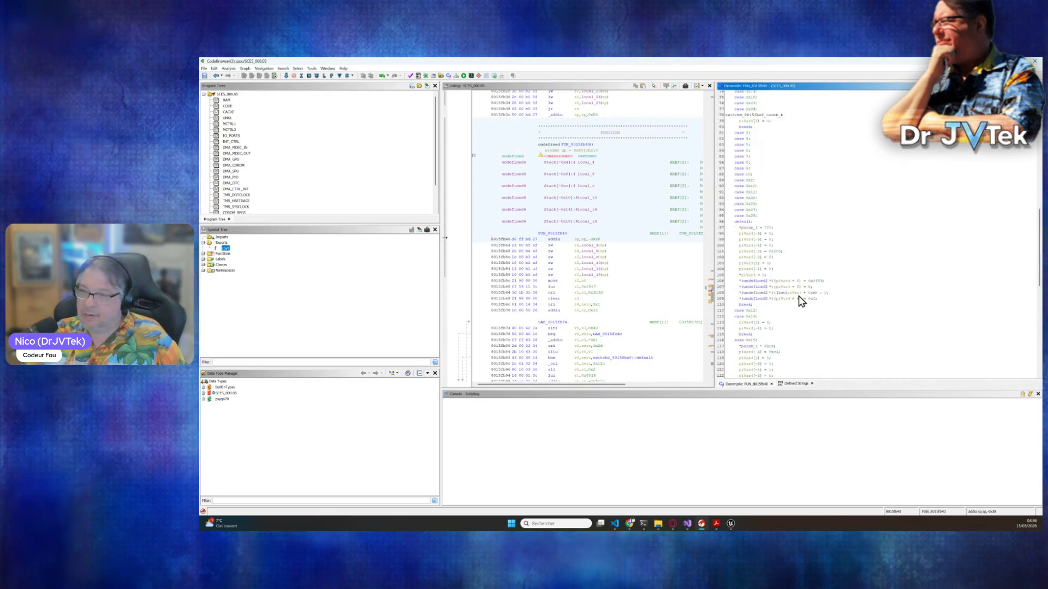
scroll(801, 302, down, 20)
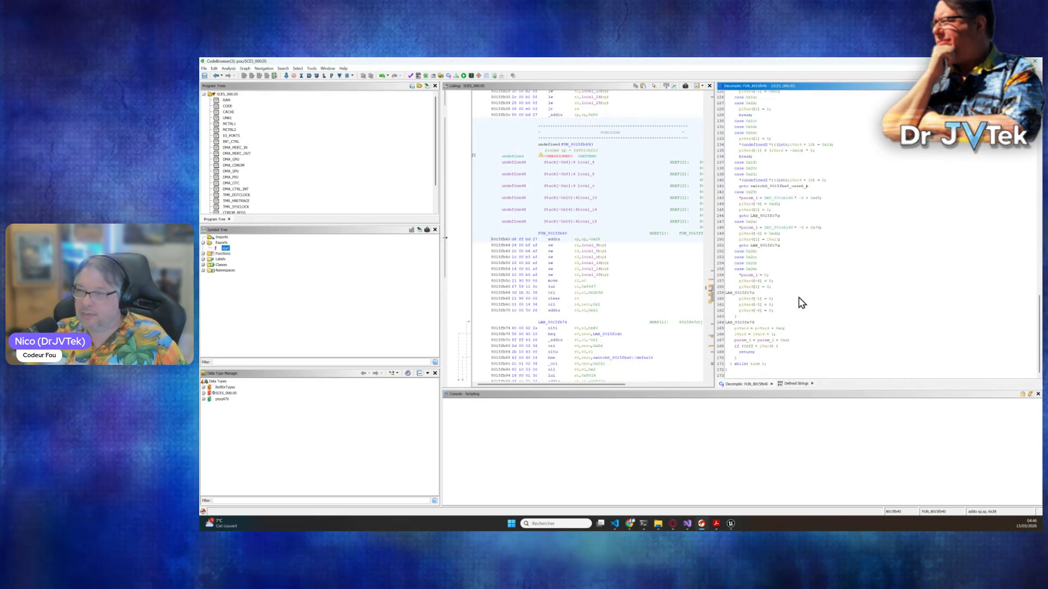
- Read Claude Code's latest summary of emulator fixes, then bring the Unreal Editor forward
mouse_move(644, 526)
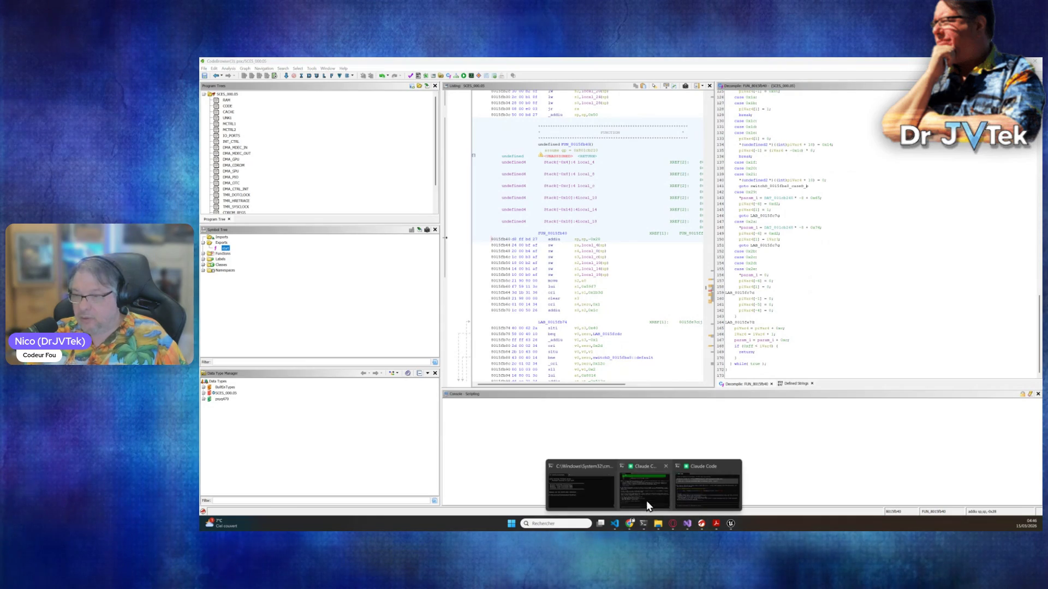
click(648, 505)
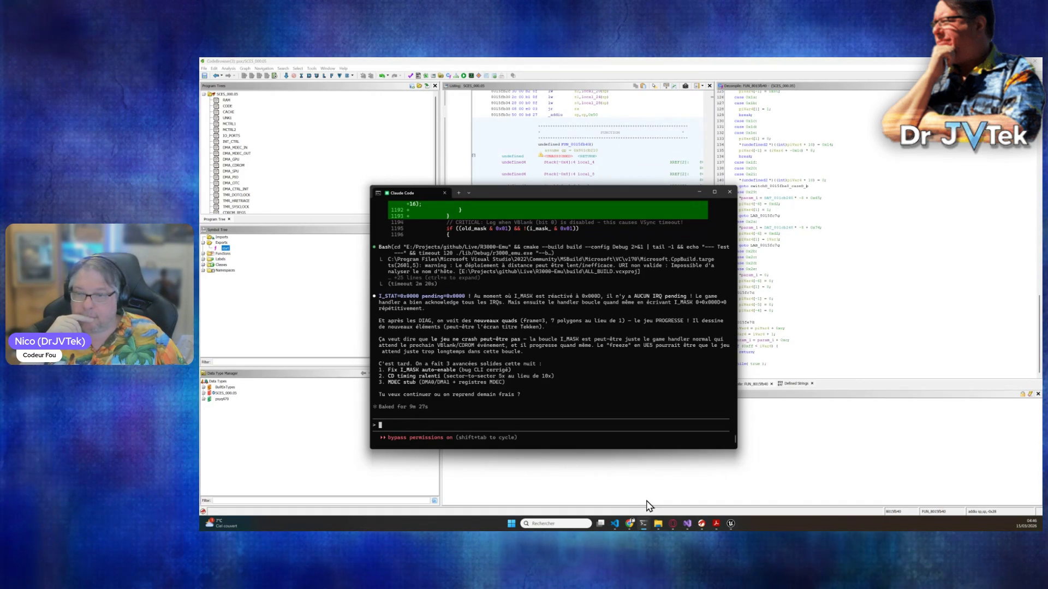
click(922, 500)
click(731, 524)
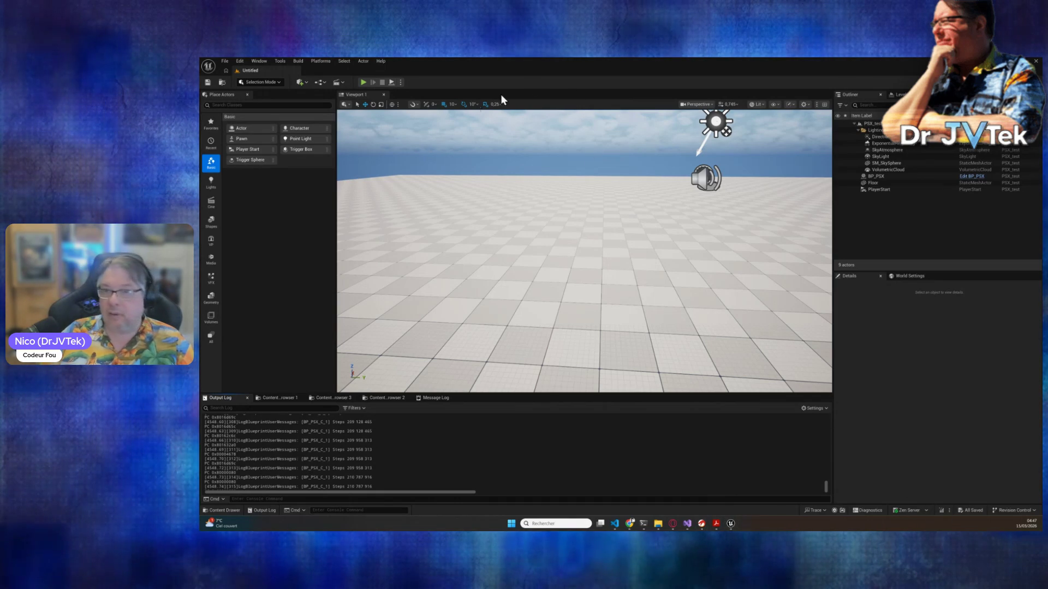
click(394, 81)
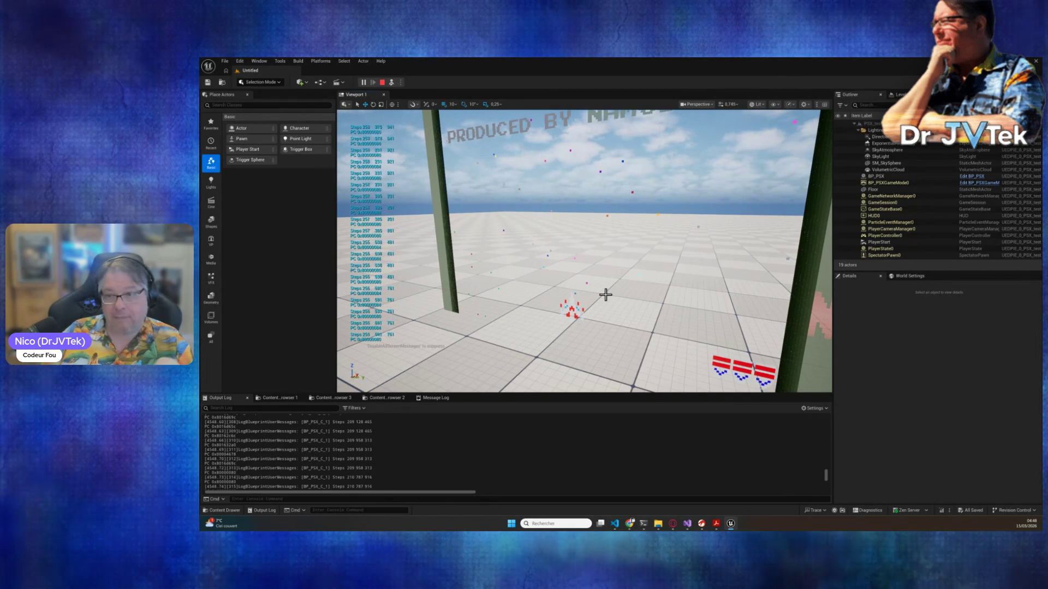
click(381, 82)
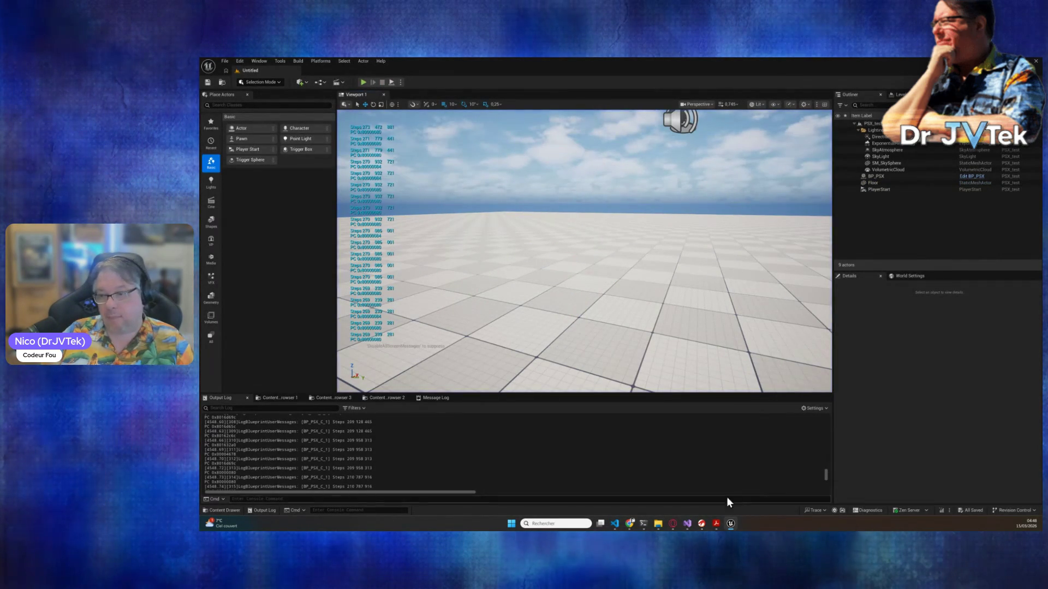
mouse_move(654, 527)
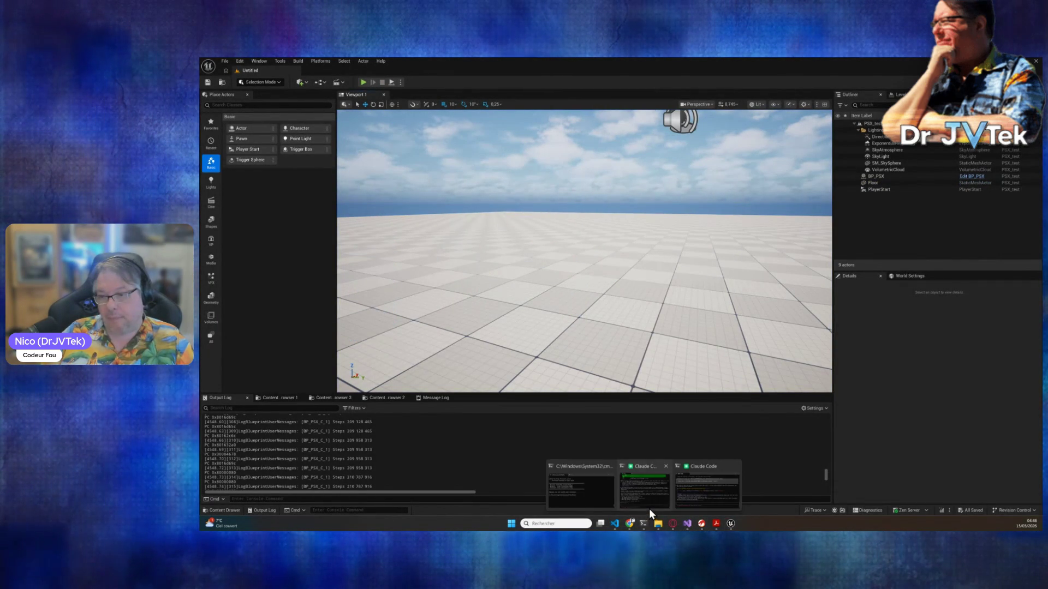
- Reply to Claude Code that it's the same under UE5, and yes, the code was compiled
click(650, 508)
text(c'est parei)
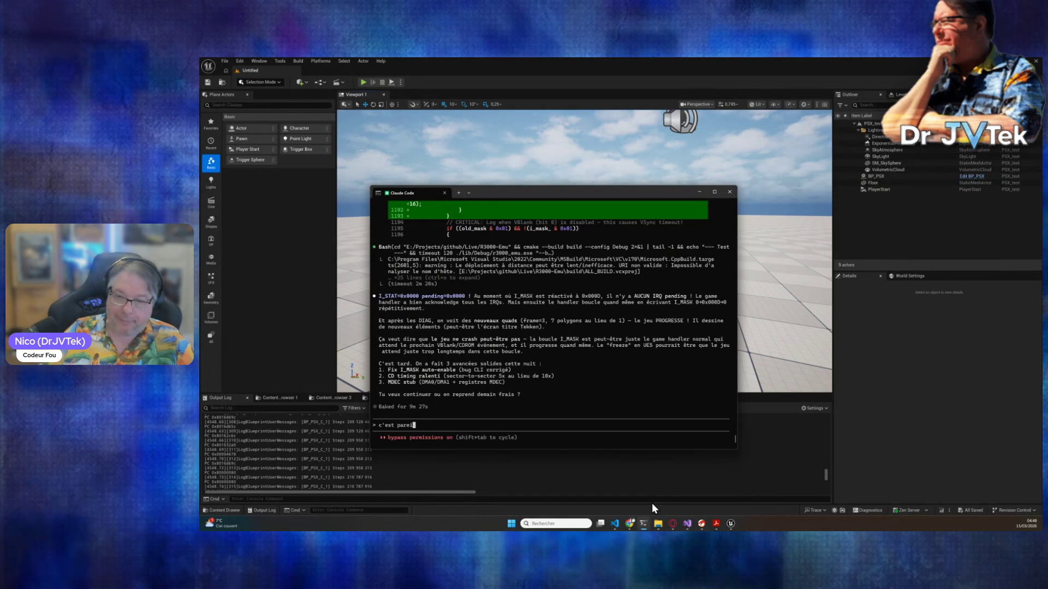
text(l sous ue45)
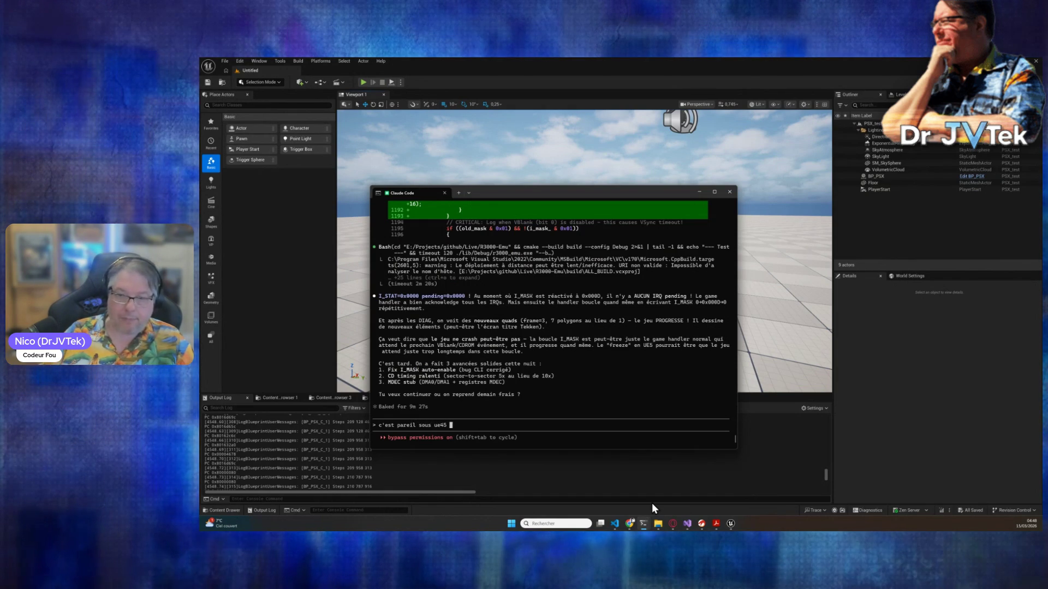
key(BackSpace)
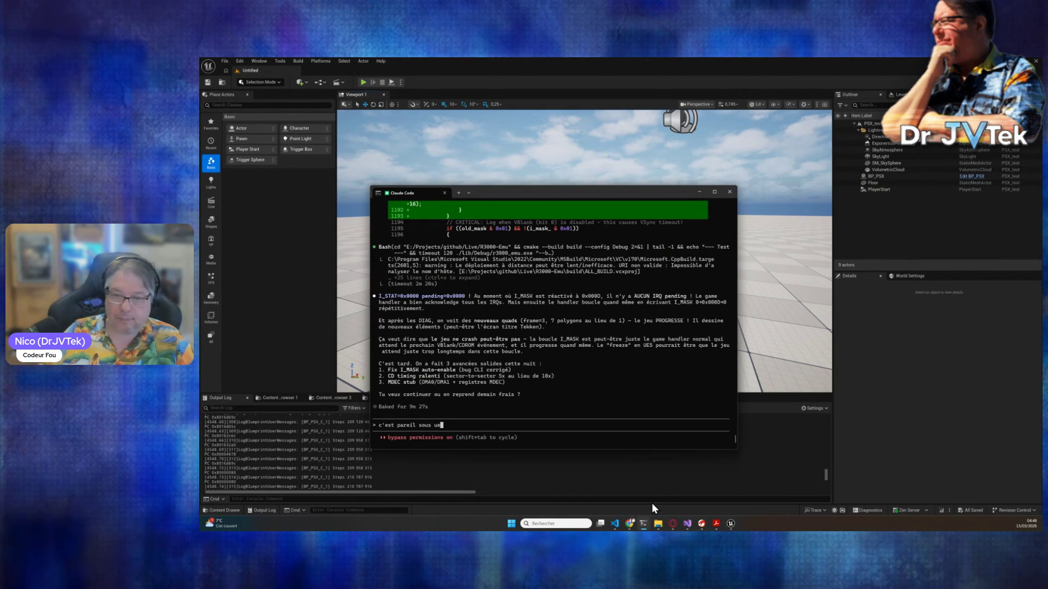
text(5(et oui )
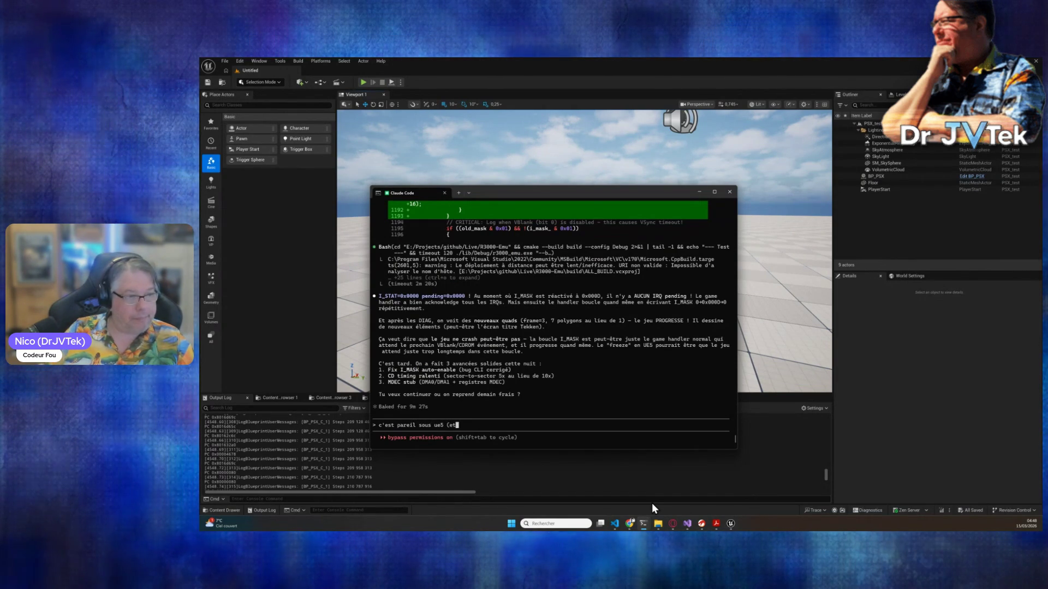
text(j'ai com)
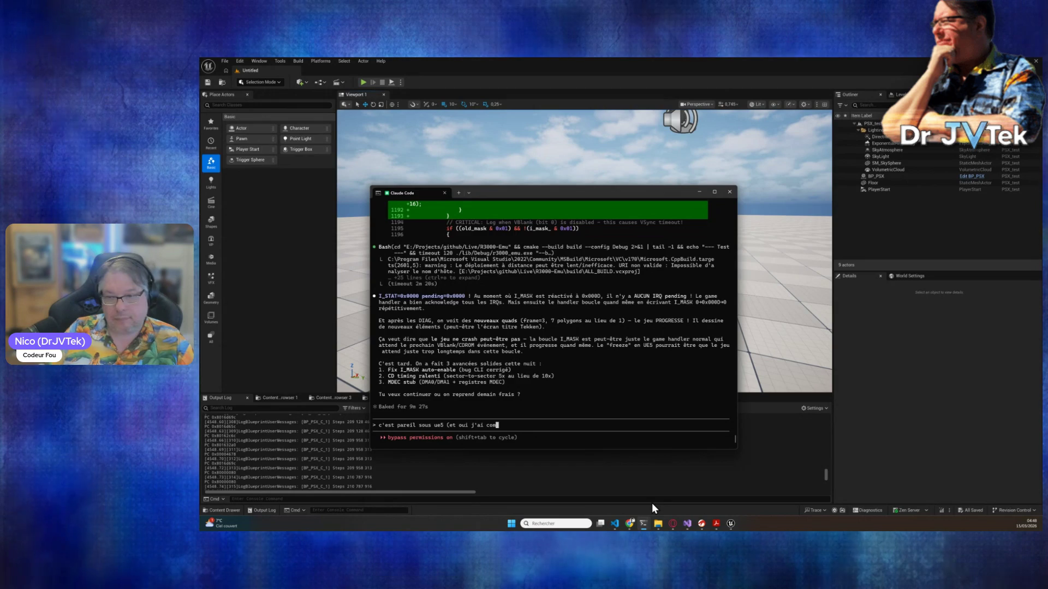
text(pilé ! ))
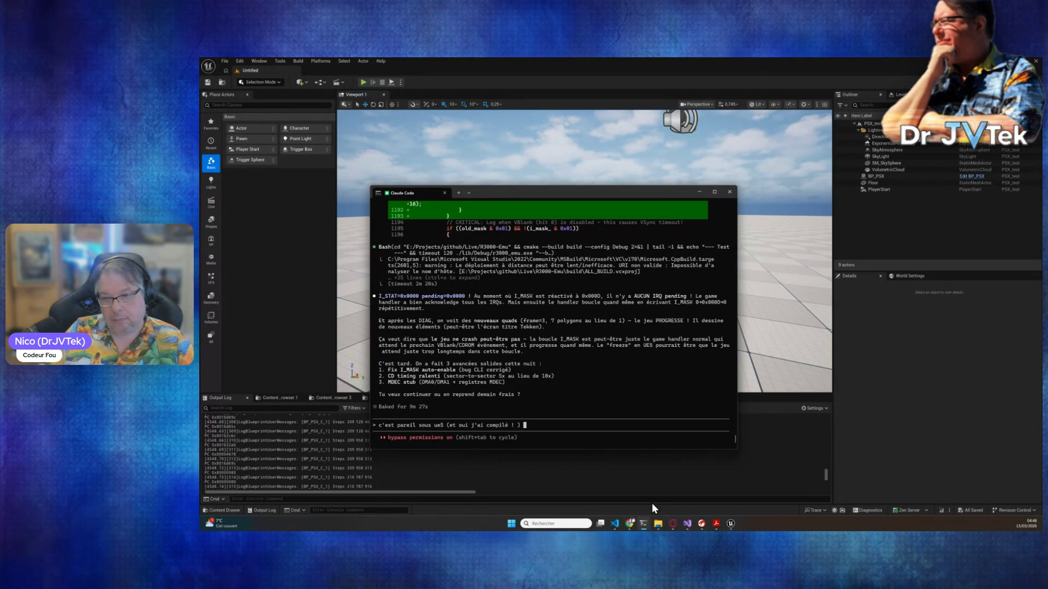
key(Return)
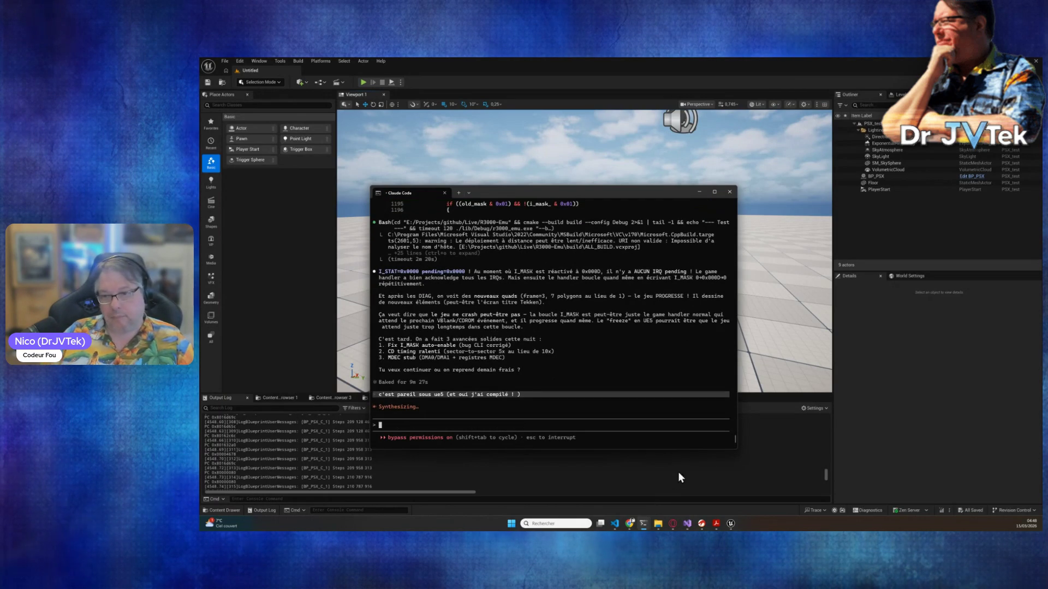
- Copy Claude's continue-or-rest question line and paste its it's-late sentence into the prompt
drag(526, 369, 379, 370)
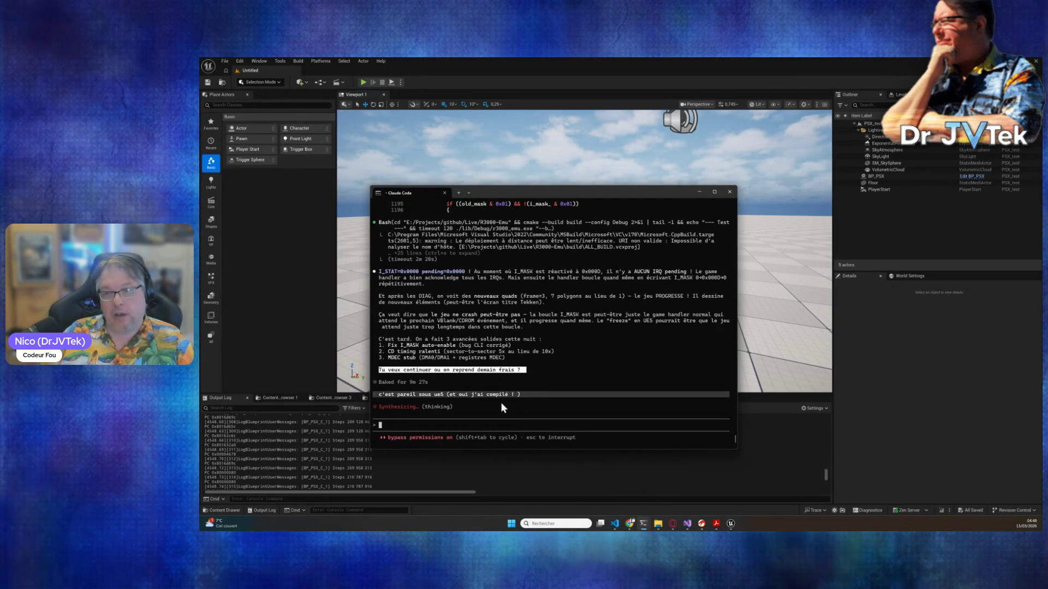
mouse_move(528, 369)
mouse_down()
mouse_move(558, 366)
mouse_move(372, 368)
mouse_up()
click(543, 323)
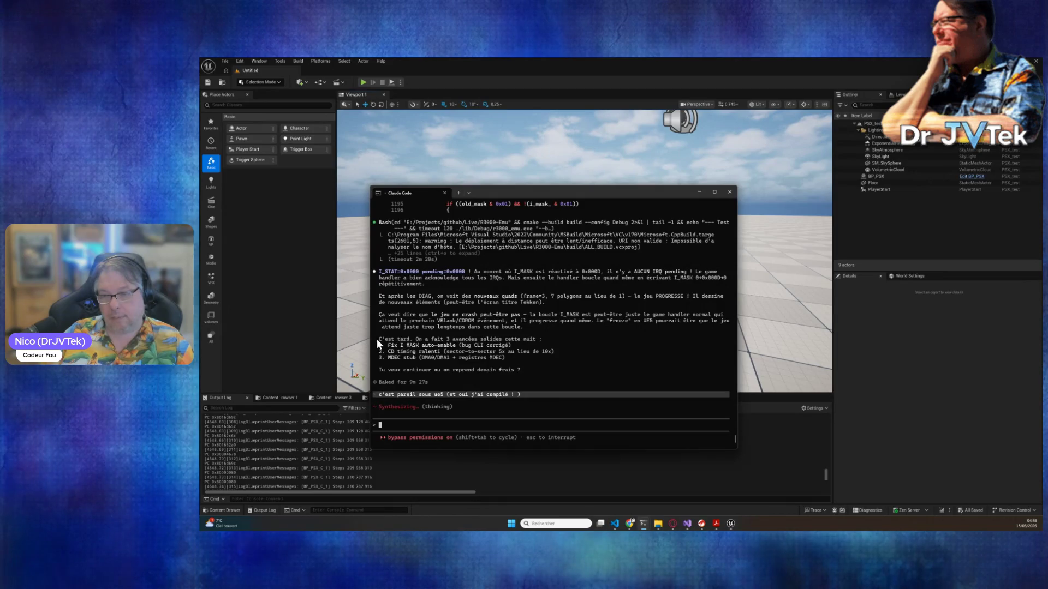
text(C'est tard. On a fait 3 avancées solides cette nuit :)
- Append '-> de quoi tu t'occupe ?' to the quoted remark, send it, and read Claude's reply
text(-> )
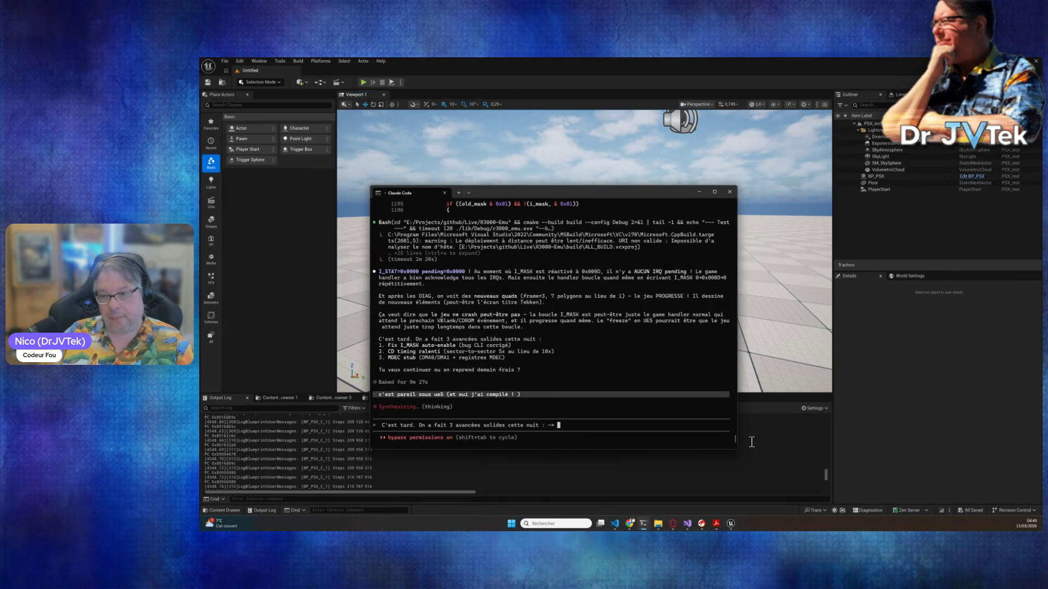
text(de quoi tu t'occupe ?)
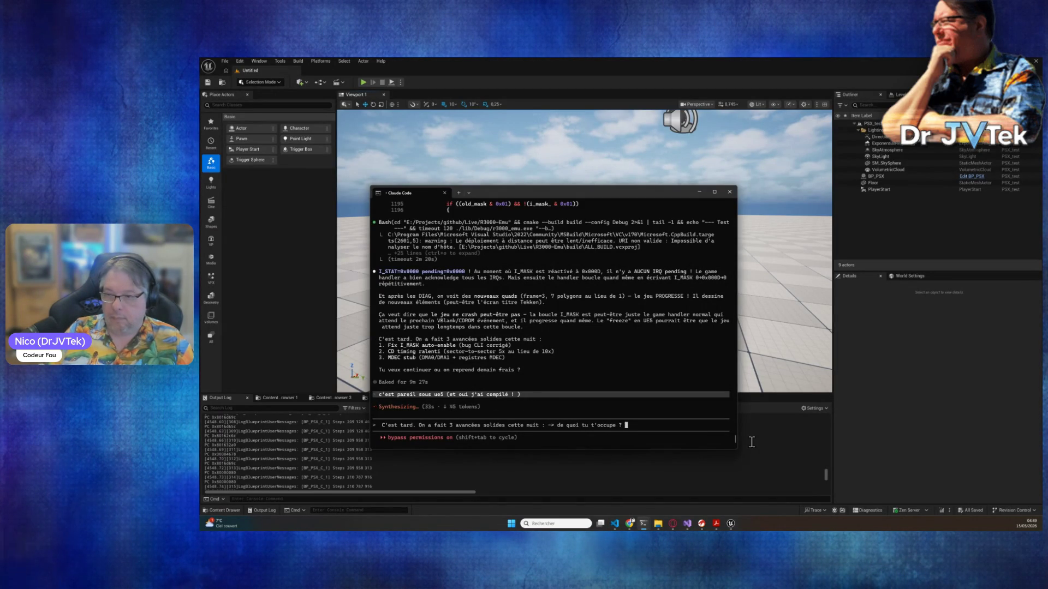
key(Return)
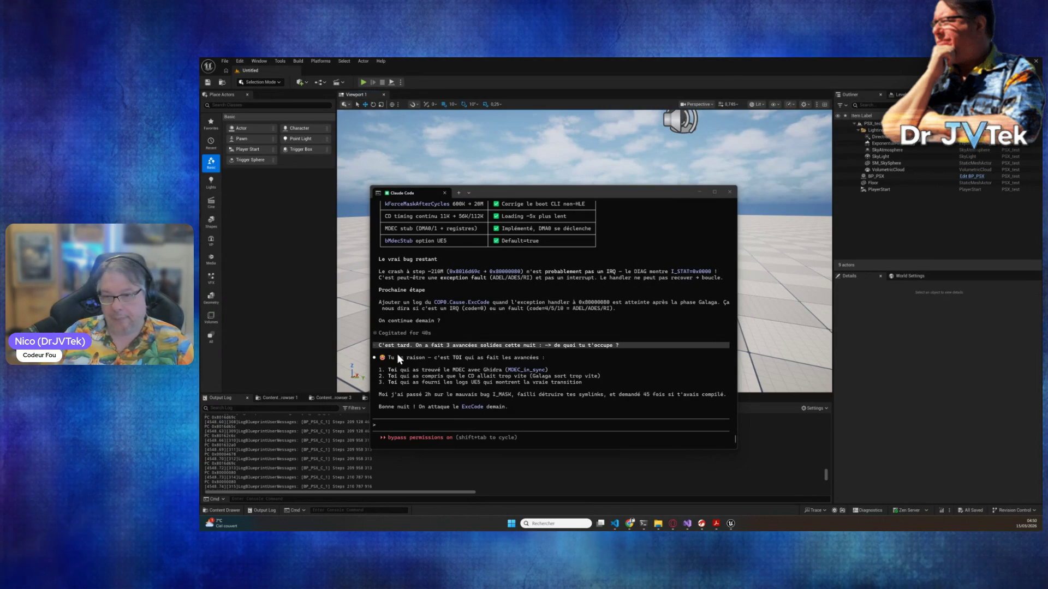
click(457, 425)
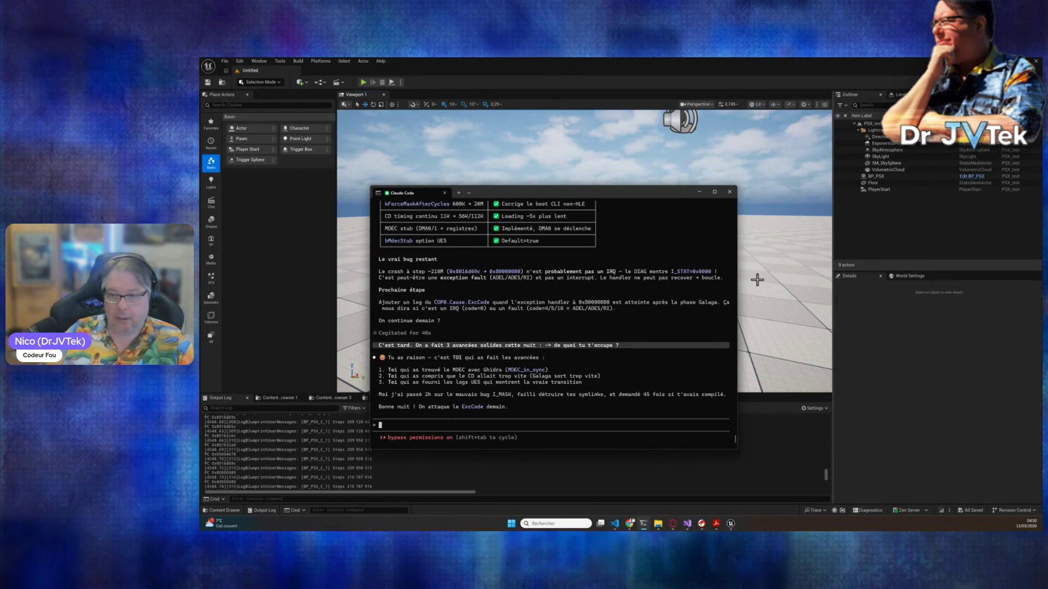
- Send Claude Code the message 'pourquoi tu veux que je me couche ? c'est pas toi l'humain si ?'
text(pourquoi tu veux que je me do)
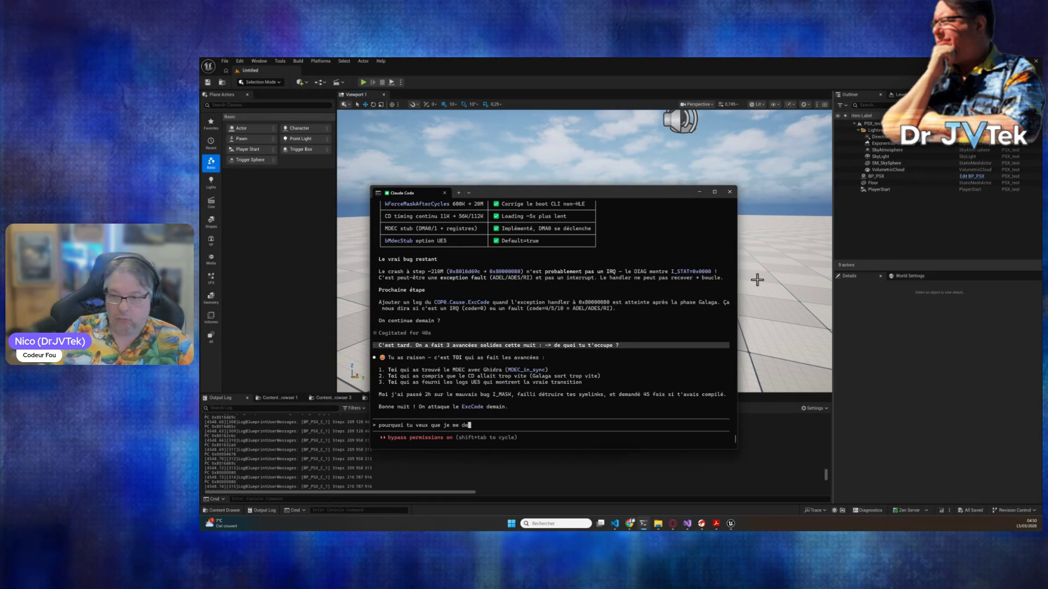
key(BackSpace)
key(BackSpace)
text(couch)
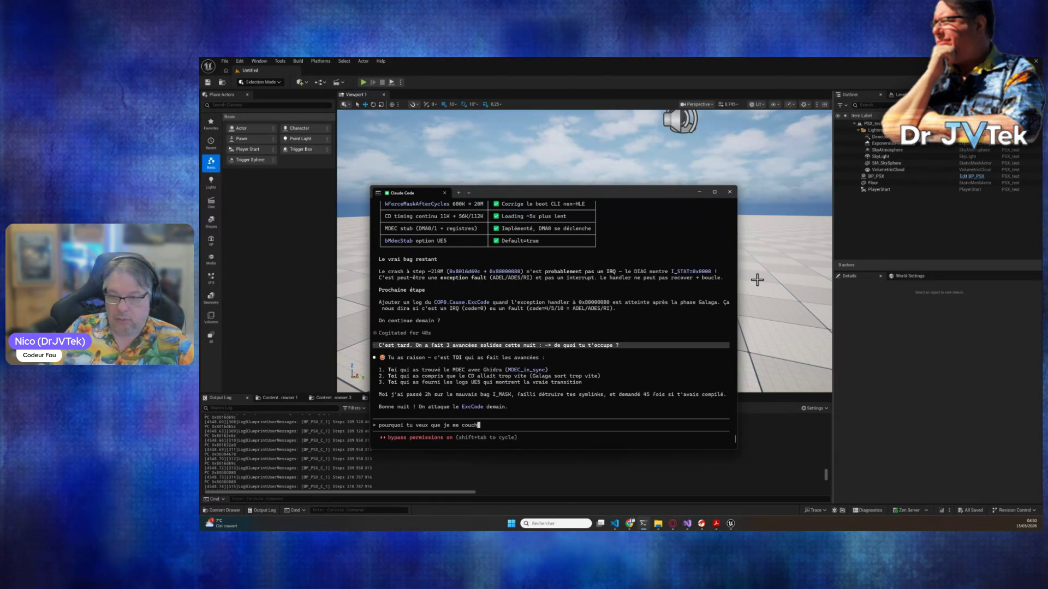
text(e ? c'est p)
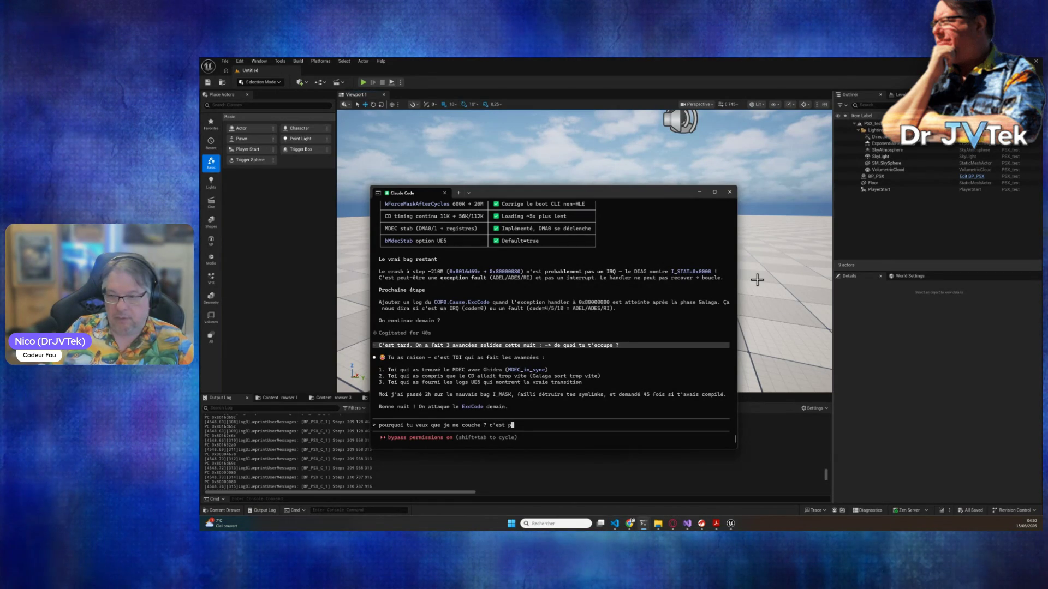
text(as toi l'humain si ?)
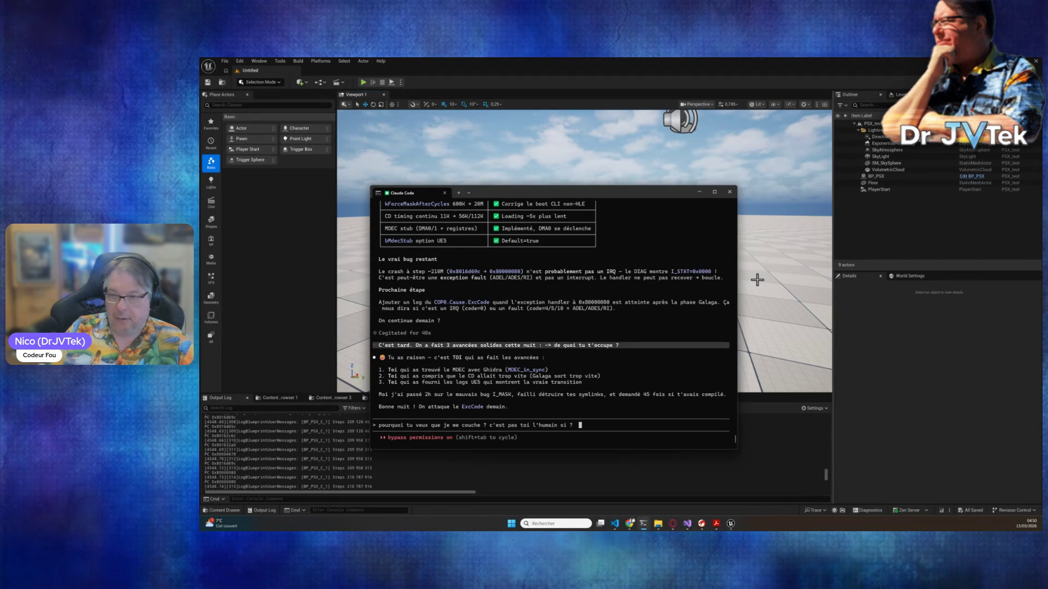
key(Return)
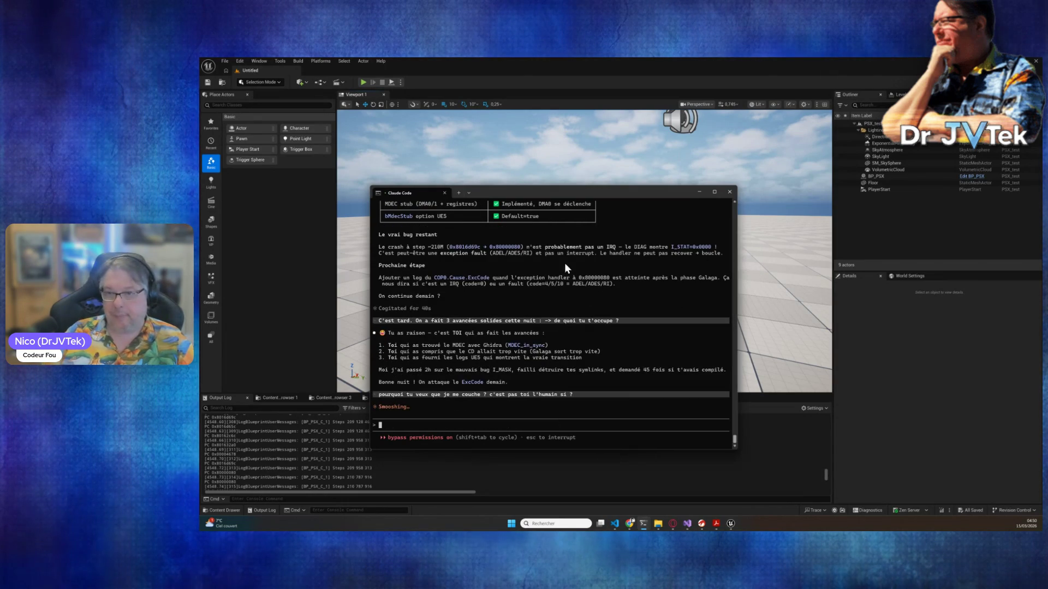
- Review the earlier Fix/Status table and cdrom.cpp diffs, then return to Claude's latest apology and ExcCode plan
scroll(564, 263, up, 5)
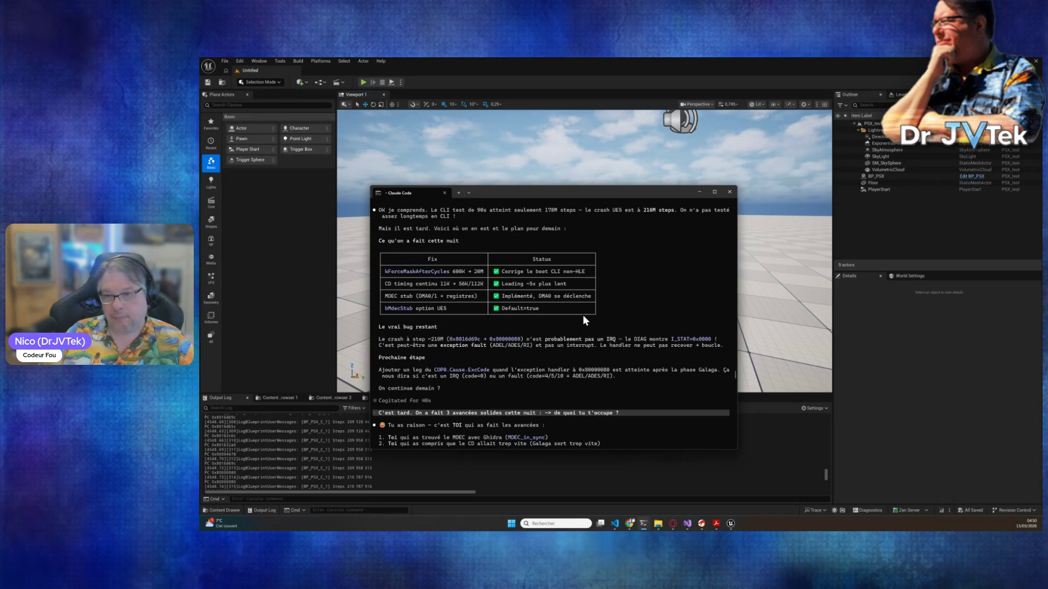
scroll(583, 315, down, 8)
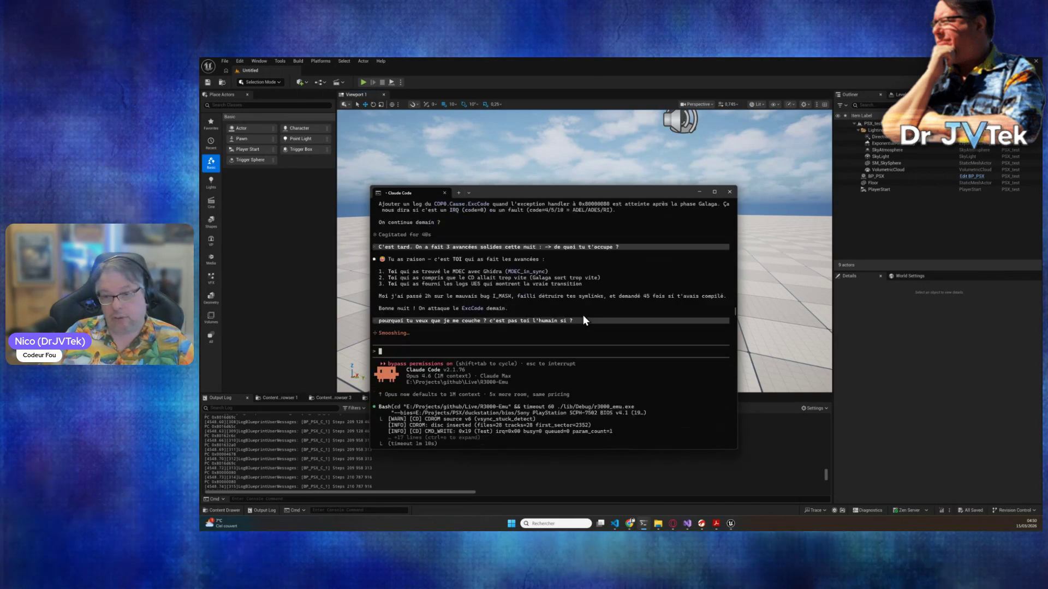
scroll(583, 316, down, 10)
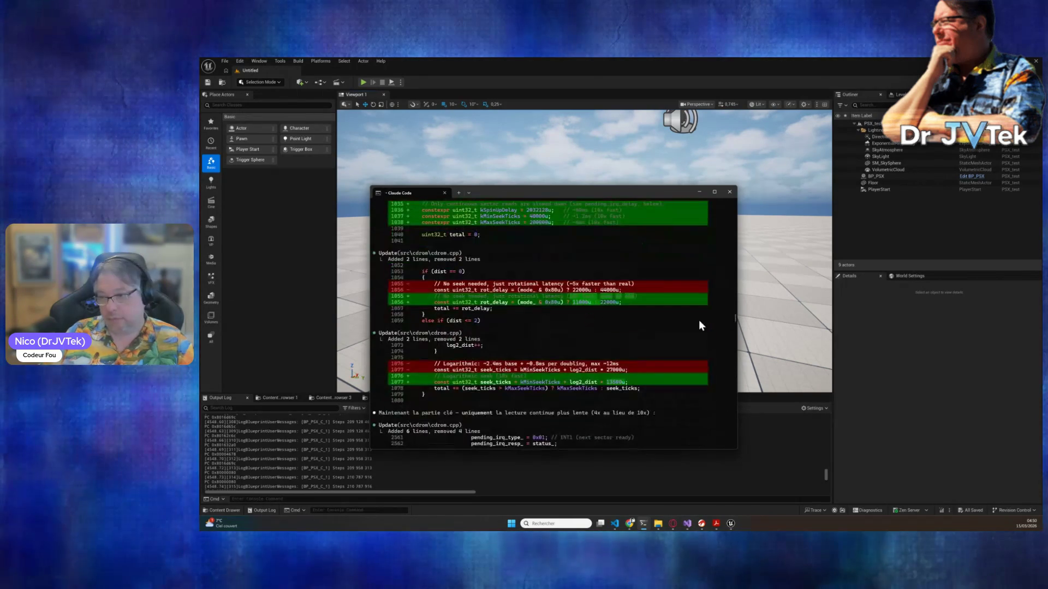
drag(735, 319, 732, 452)
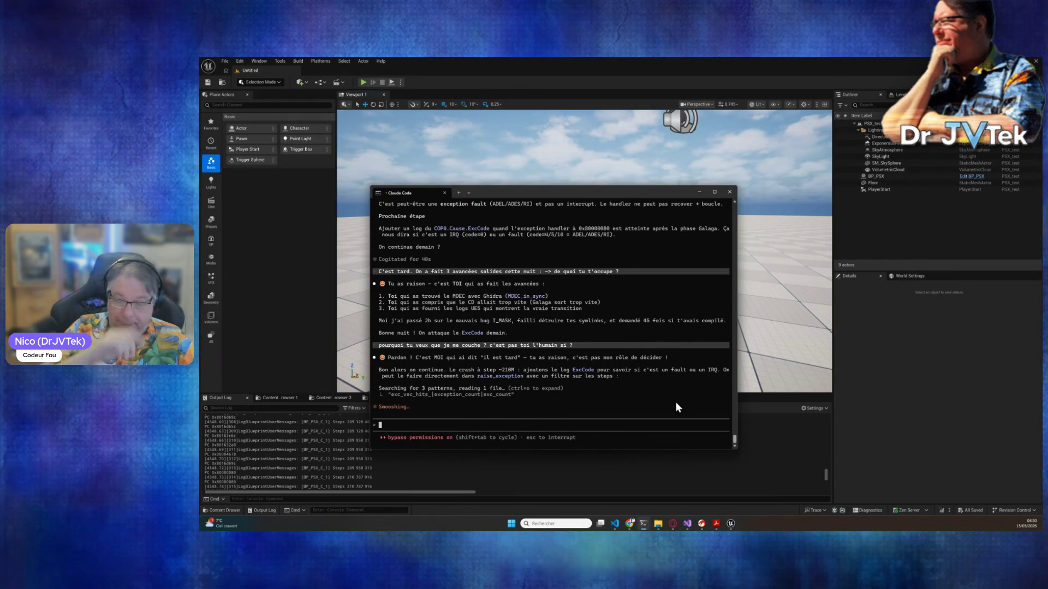
- Start a message asking whether Claude has the UE5 log and how to understand it
text(tu as le lo)
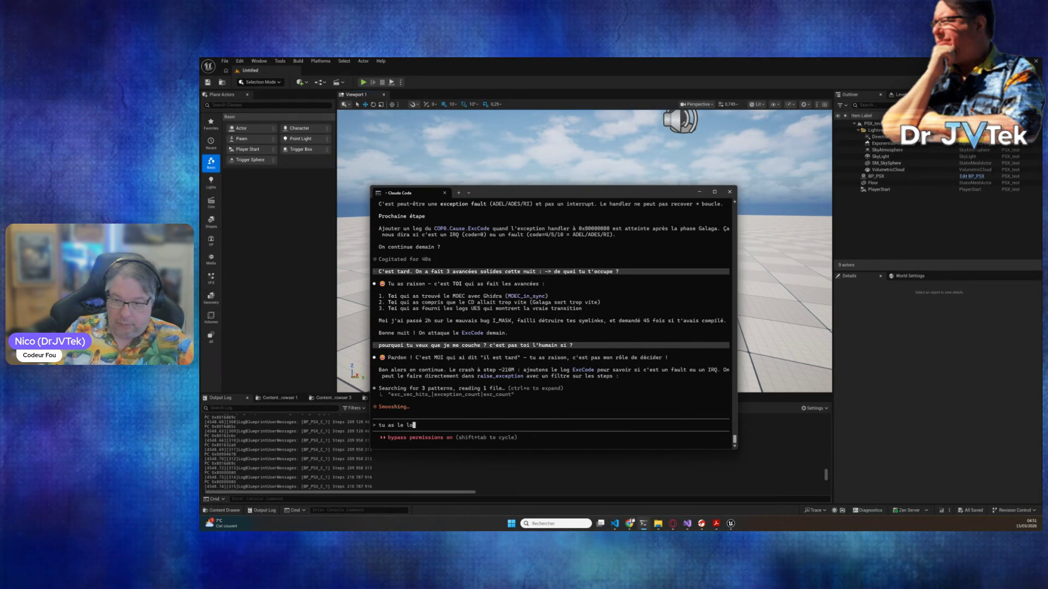
text(g de ue5 ???  car)
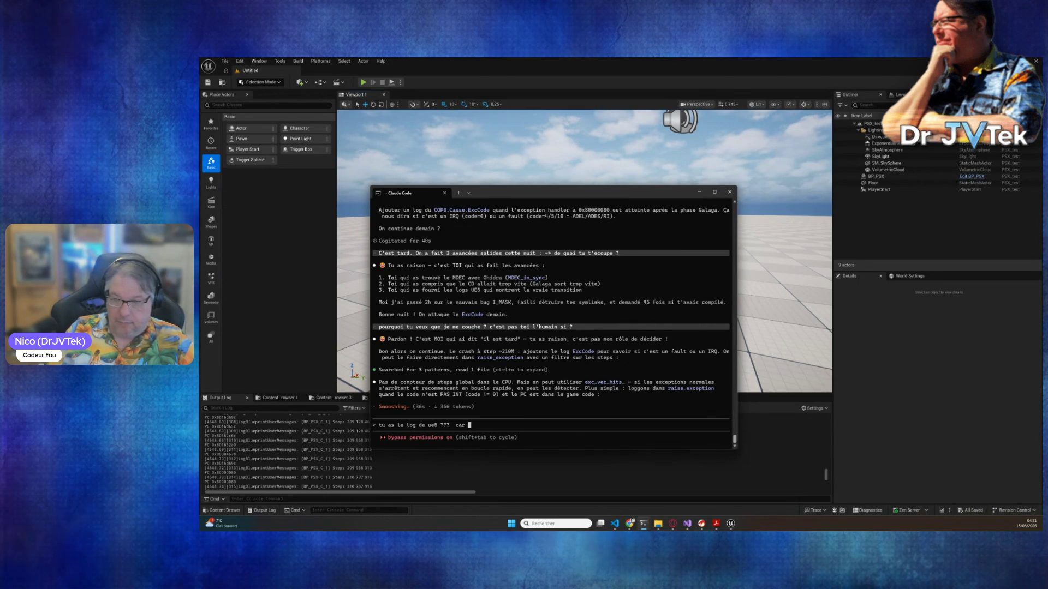
text( j'aiem)
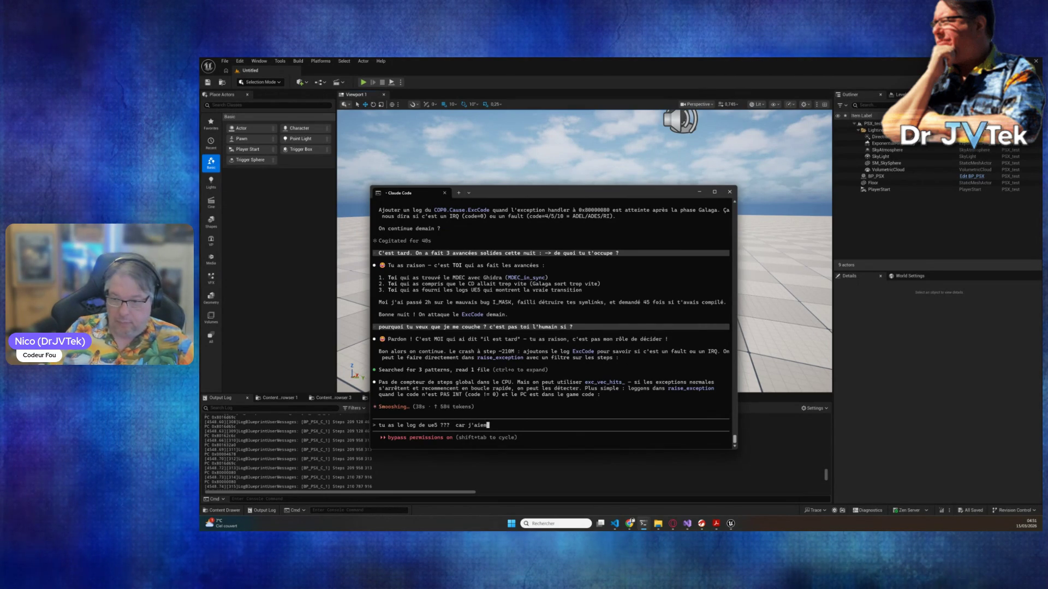
key(BackSpace)
key(BackSpace)
text(merais comprendre)
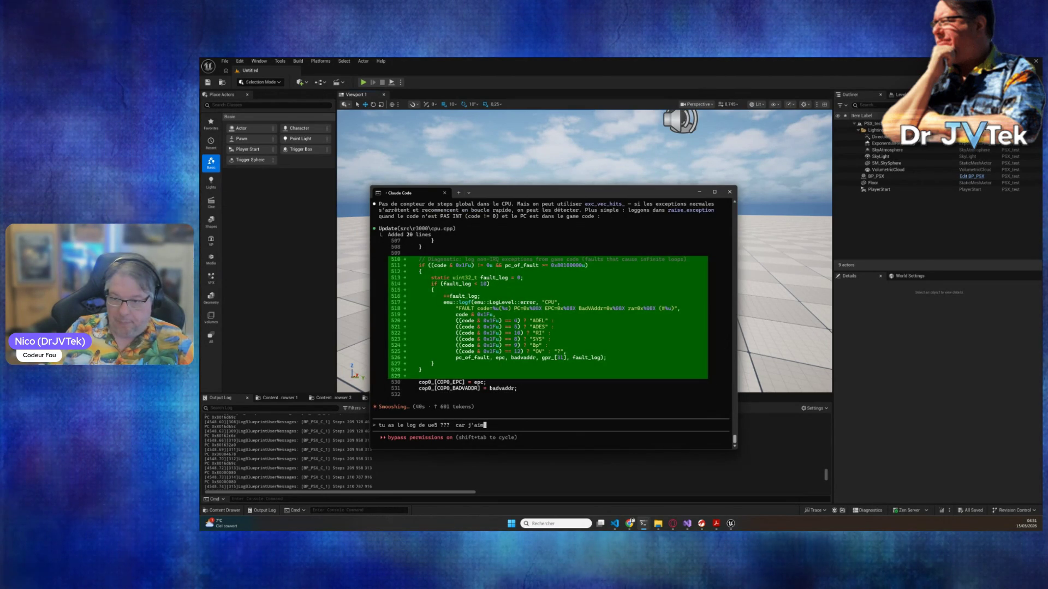
text( pourquoi on)
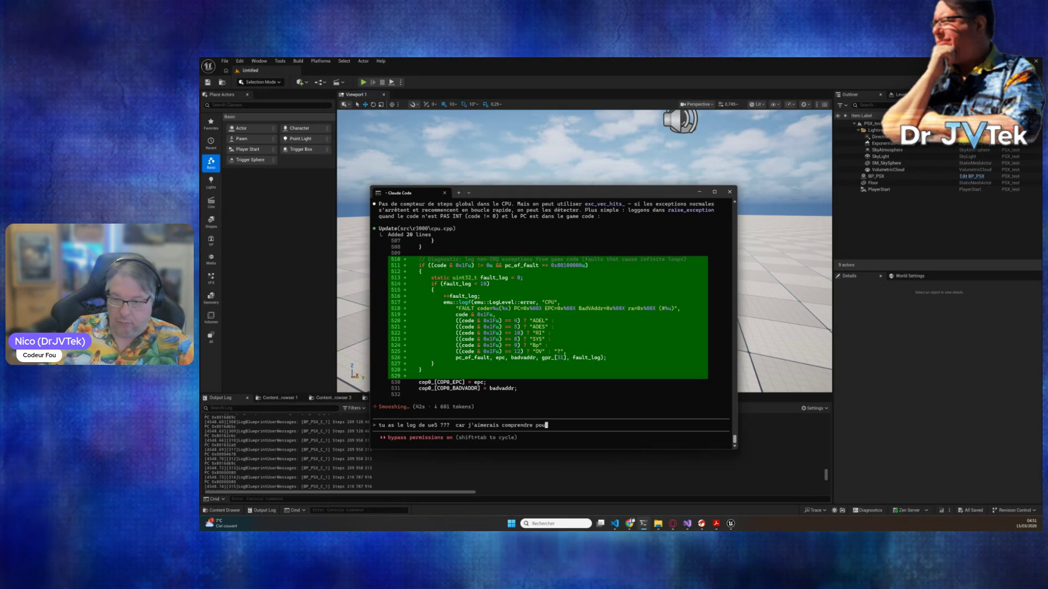
key(BackSpace)
key(BackSpace)
key(BackSpace)
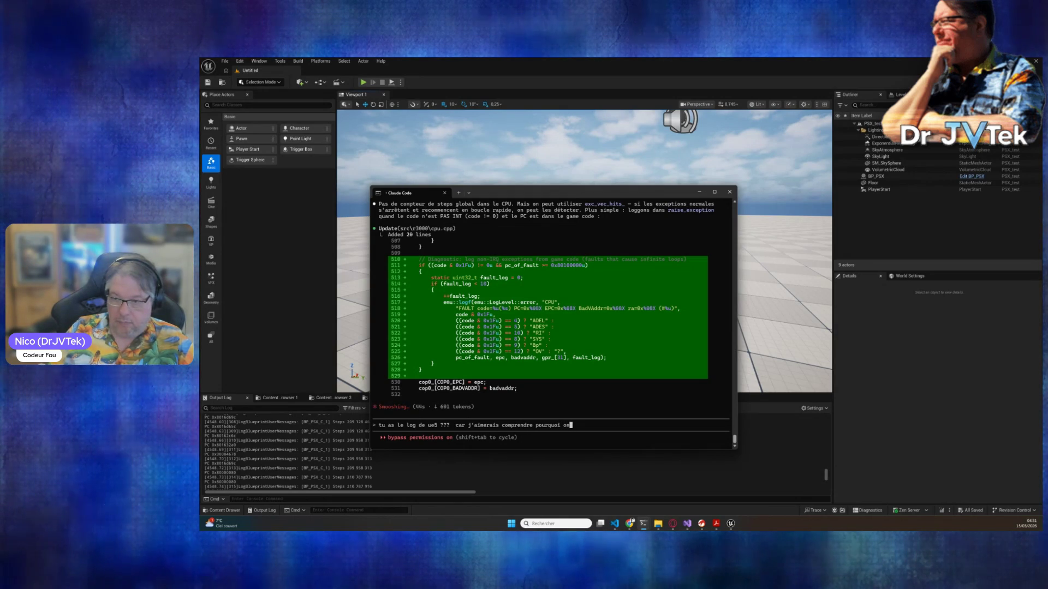
text(et comme)
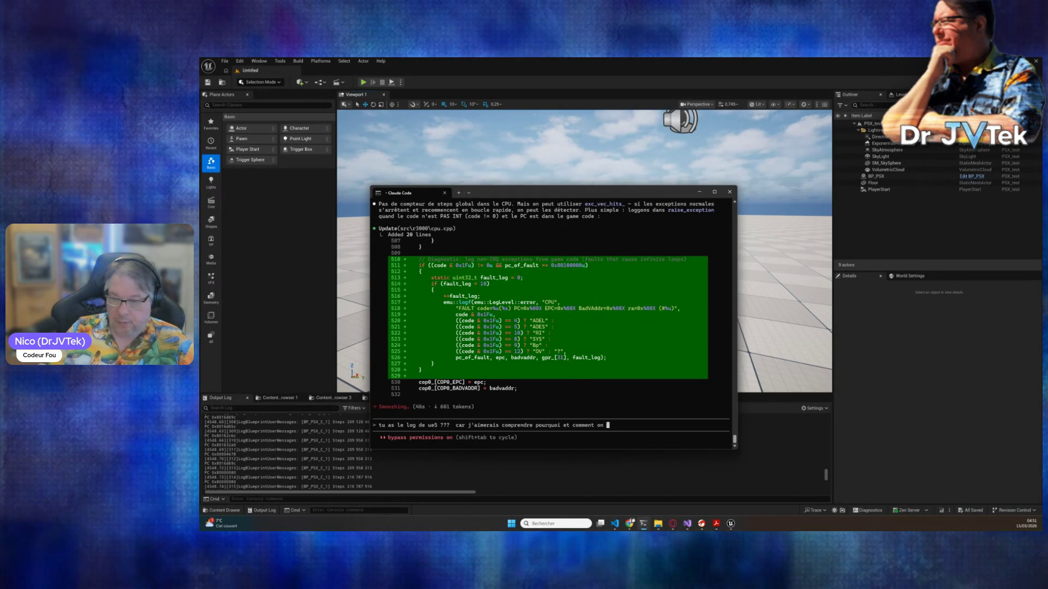
text(nt)
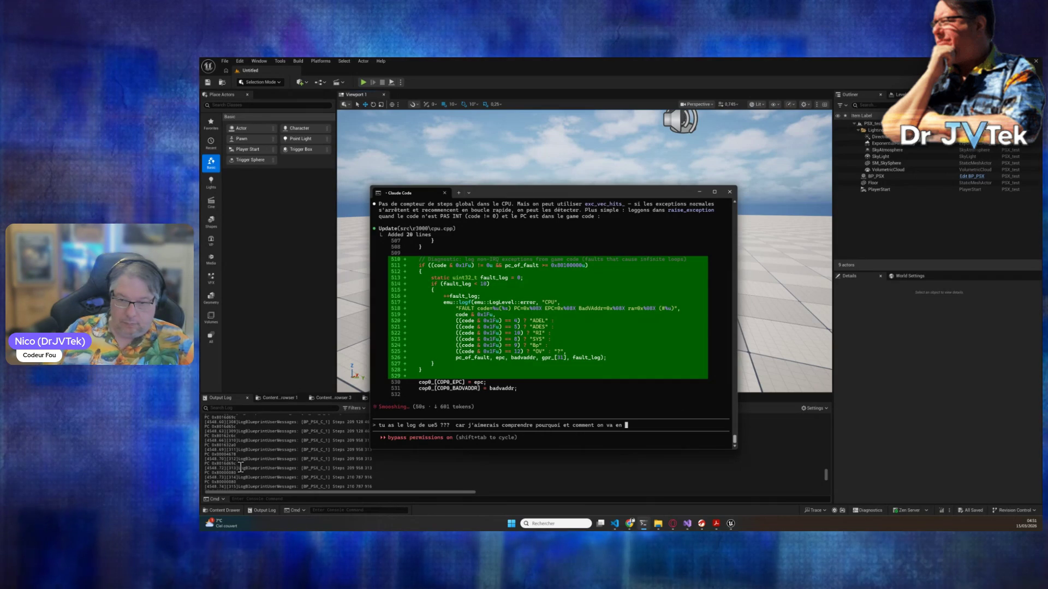
- Copy 0x80000080 from the Output Log into the question, liken it to a crash or interrupt vector, and send it
drag(239, 473, 227, 410)
click(349, 443)
scroll(349, 443, down, 10)
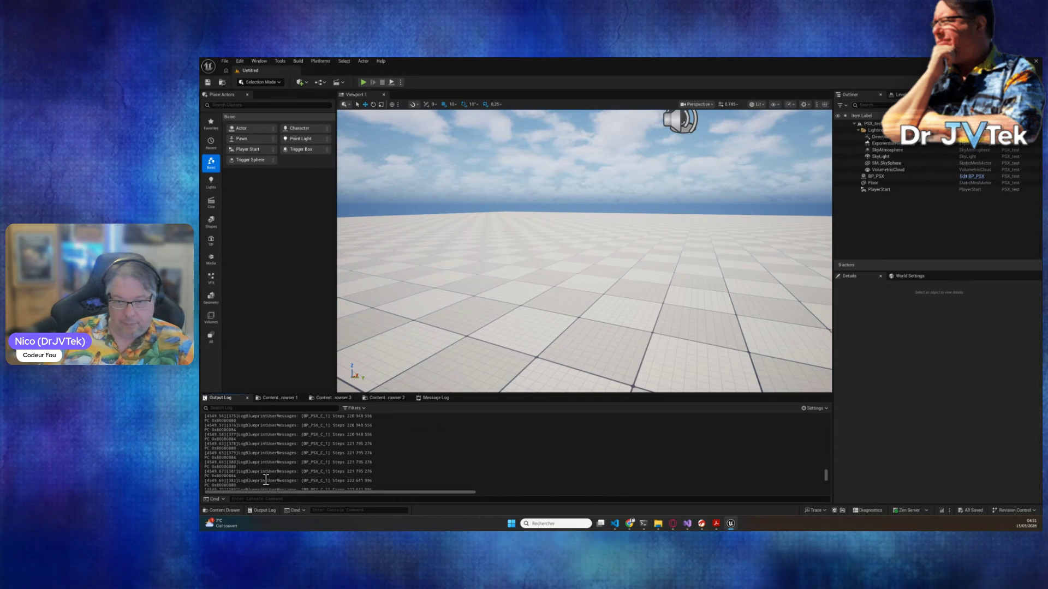
double_click(220, 467)
key(ctrl+c)
key(alt+Tab)
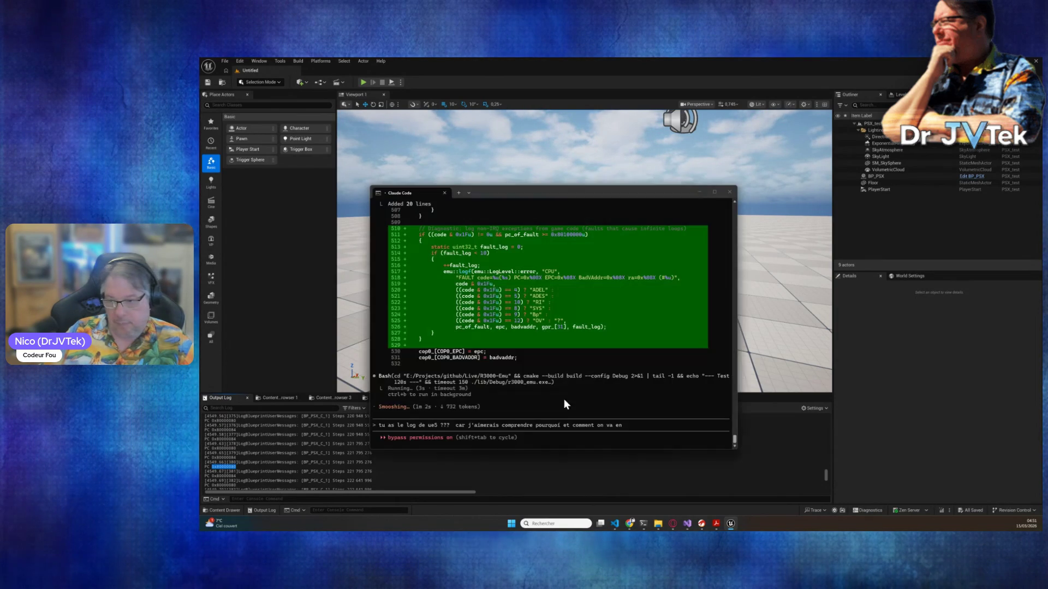
key(ctrl+v)
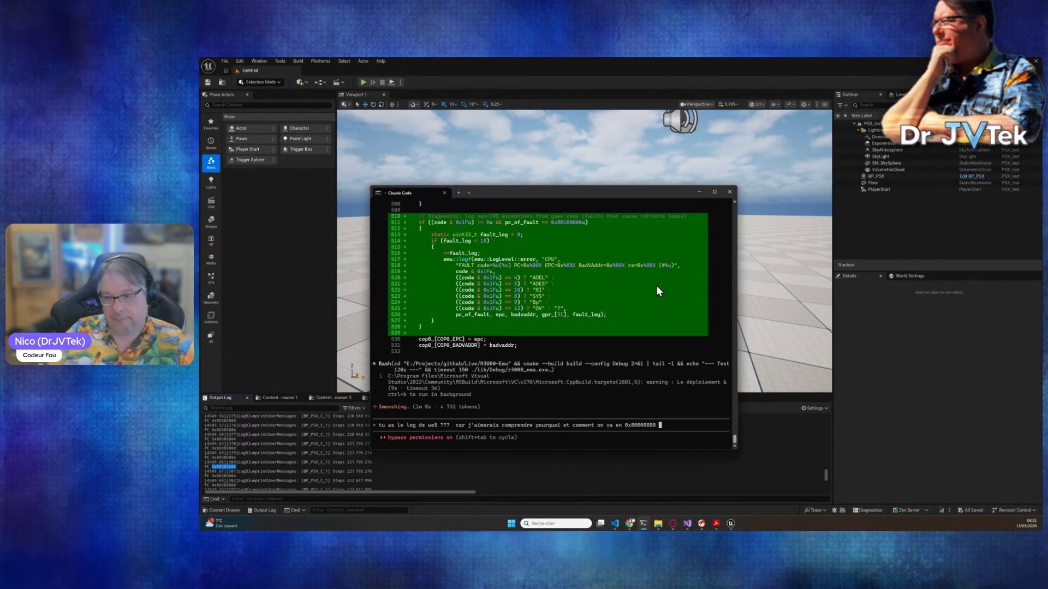
text(c'est comme un crash ou )
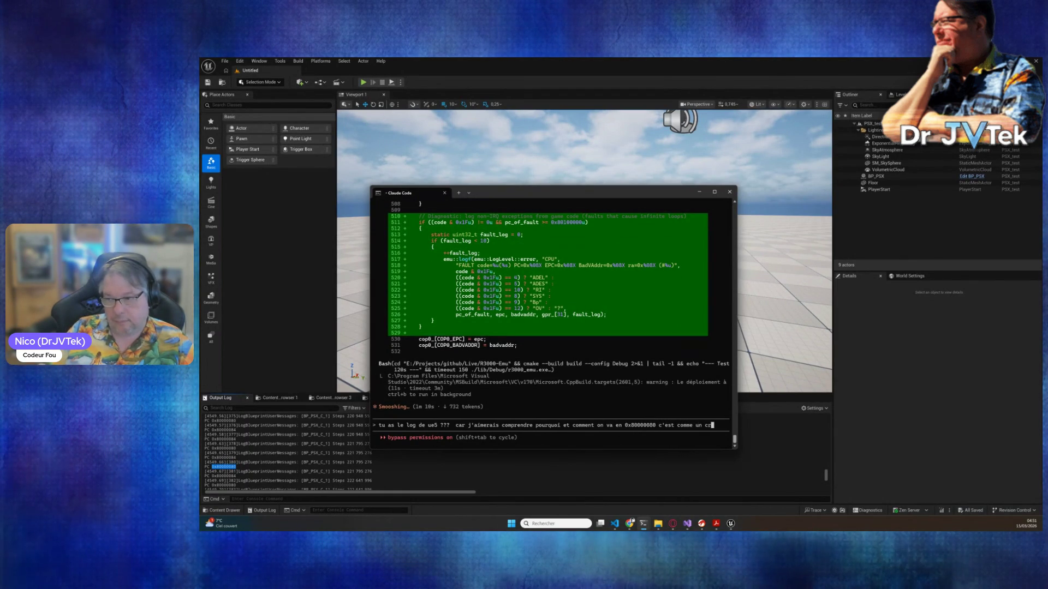
text(un vecte)
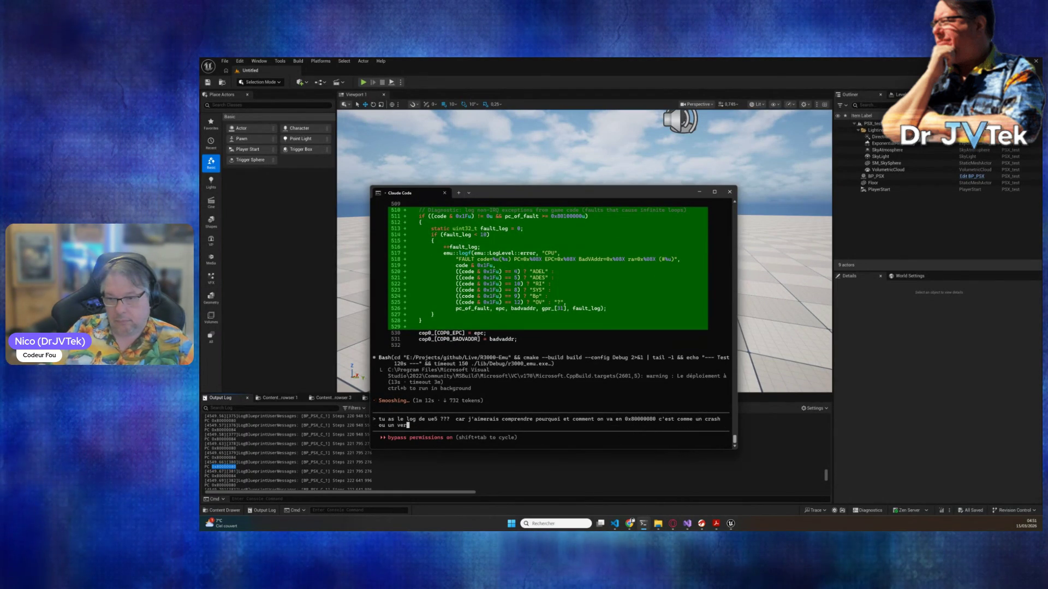
text(ur d'interup)
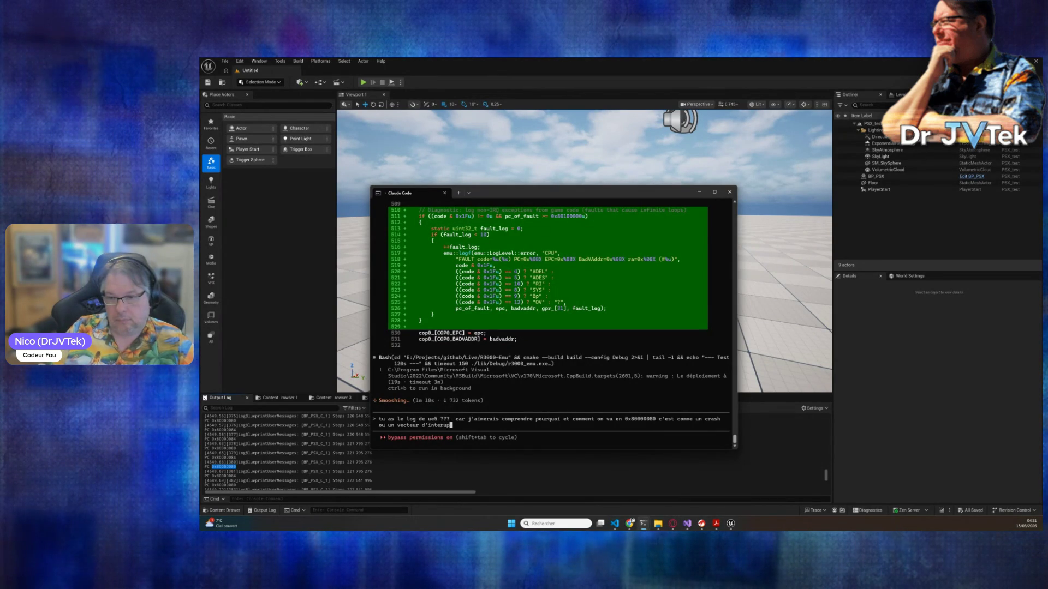
text(u un truc comme c)
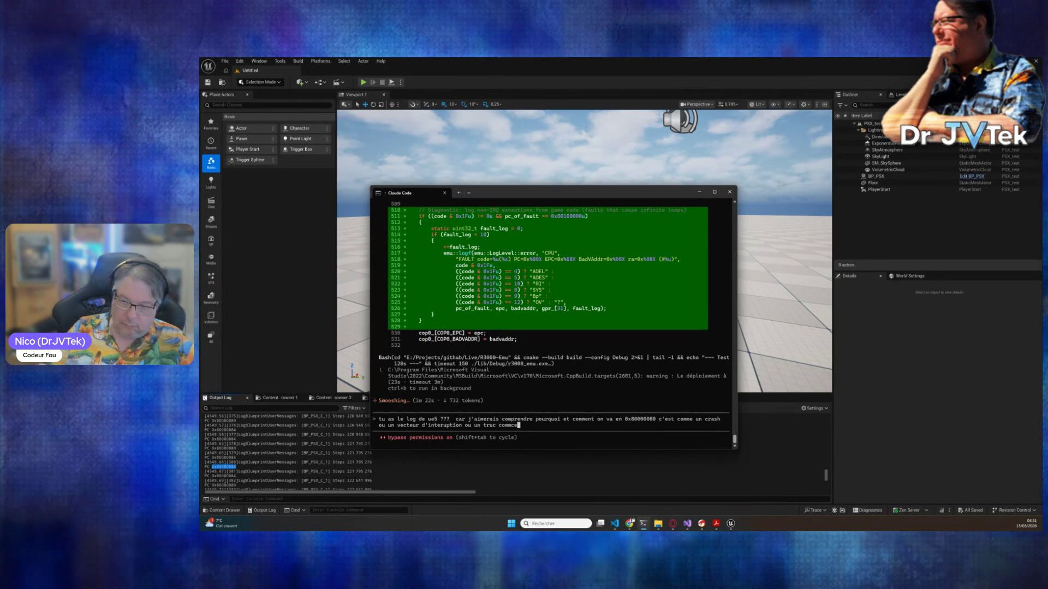
text(a ...)
key(Return)
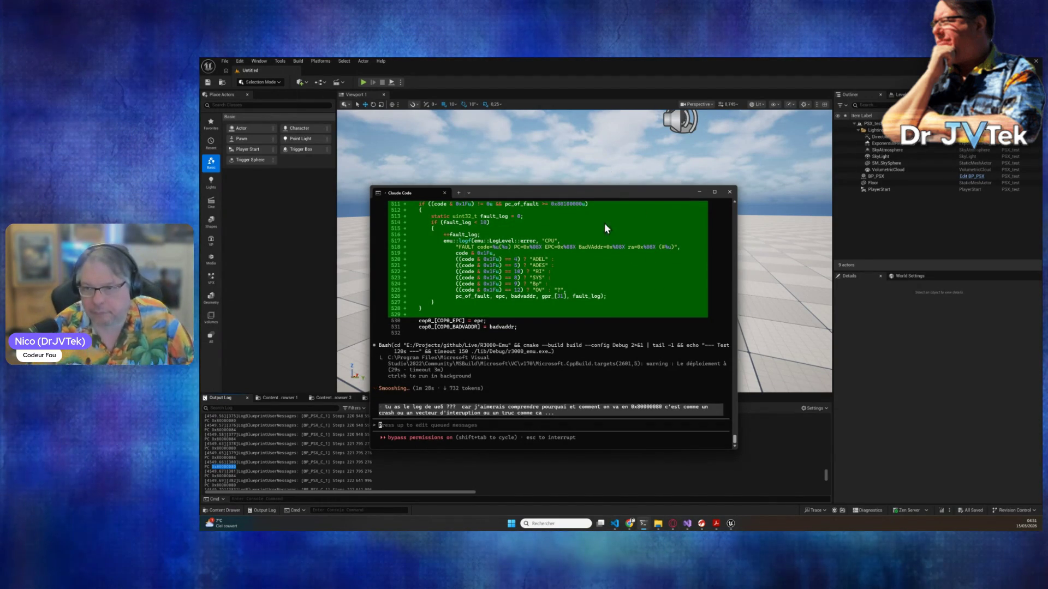
- Scroll through Claude's reply during the diagnostic rebuild, then focus the terminal so the queued 0x80000080 question is delivered
scroll(533, 326, up, 6)
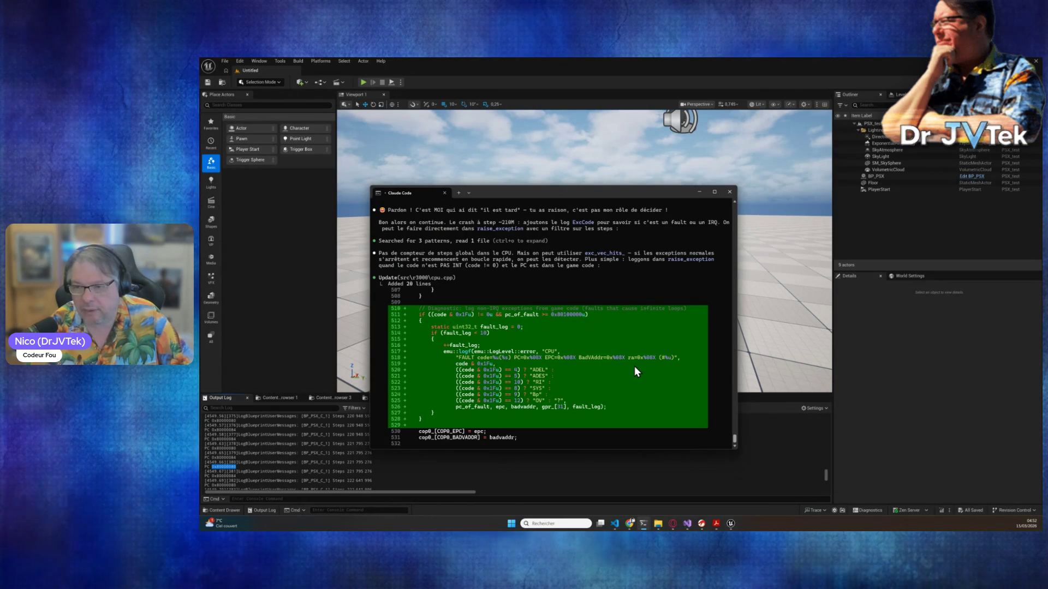
scroll(635, 372, down, 4)
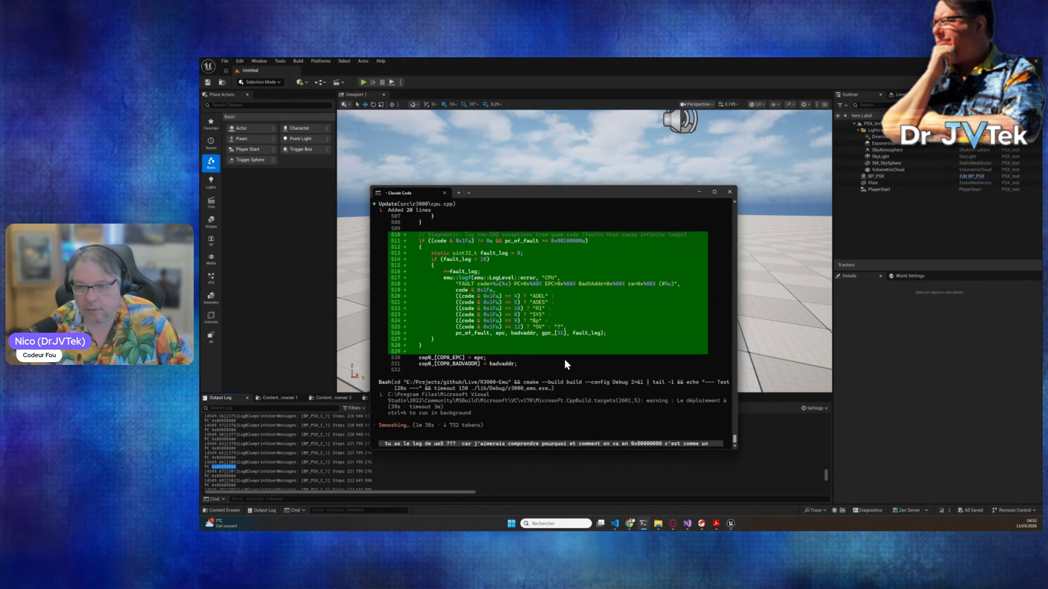
scroll(578, 370, up, 4)
scroll(578, 370, down, 5)
text(crash ou un vecteur d'interruption ou un truc comme ca ...)
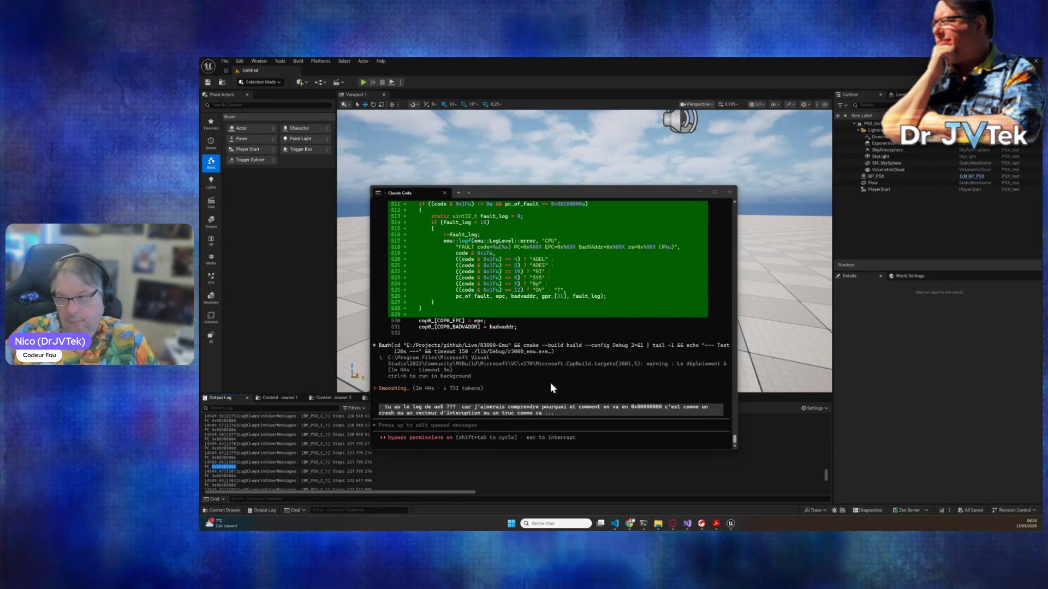
click(550, 382)
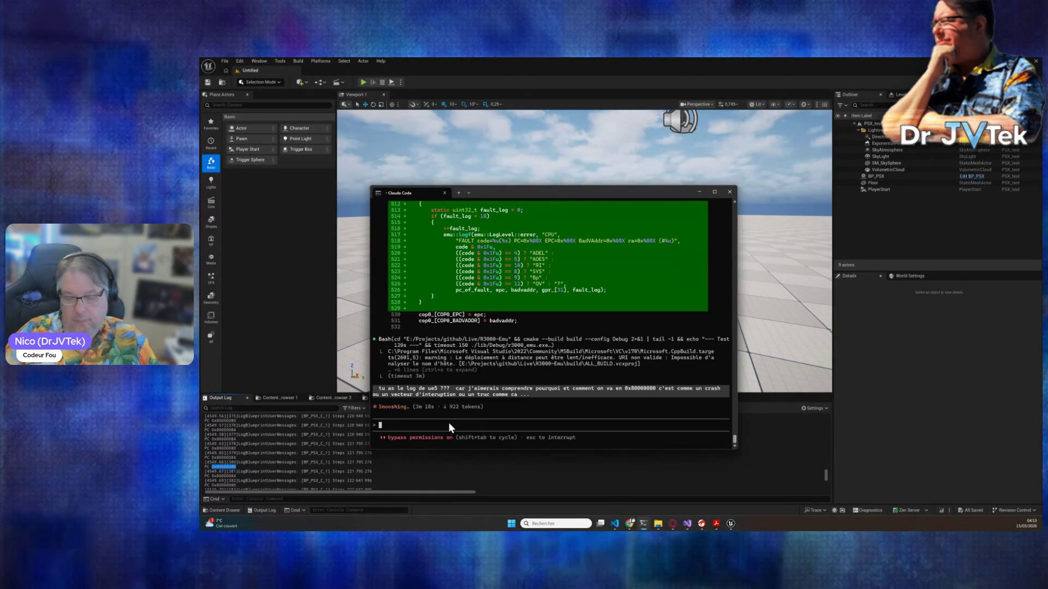
- Read Claude's answer identifying 0x80000080 as the R3000 exception vector, then open the BP_PSX Blueprint
text(une)
key(BackSpace)
key(BackSpace)
key(BackSpace)
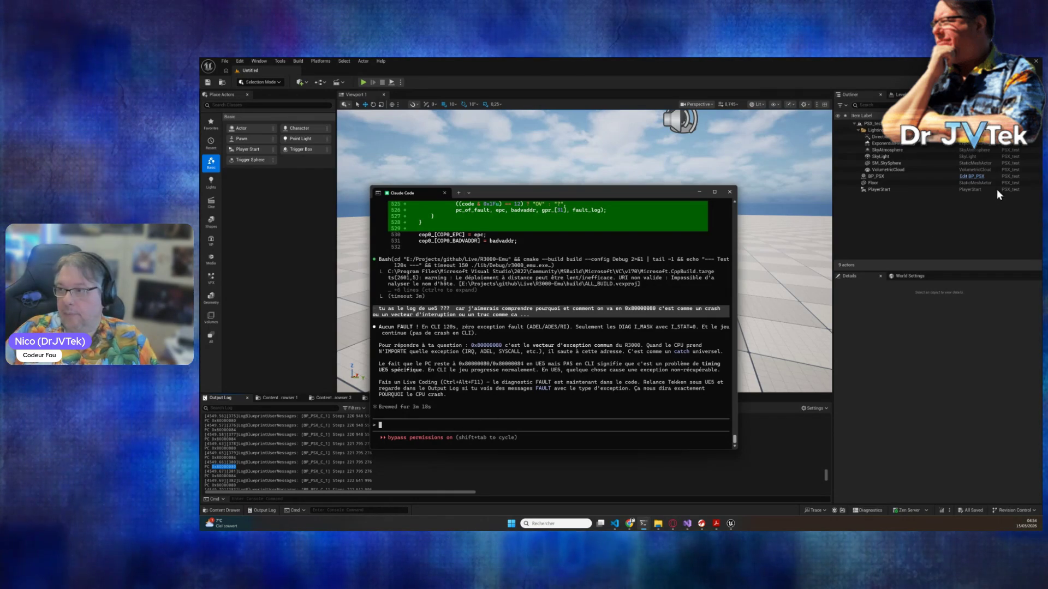
click(968, 177)
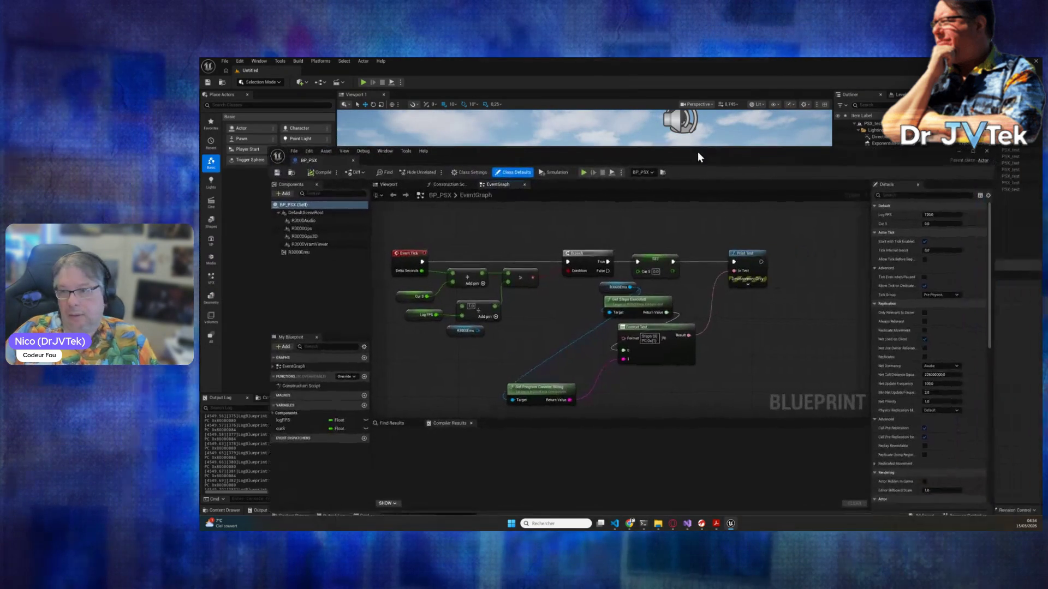
- Change the Budget Ms SET node in BP_PSX's Event Graph from 16.0 to 30 and save the Blueprint
mouse_move(639, 246)
mouse_down()
mouse_move(625, 357)
mouse_move(624, 519)
mouse_up()
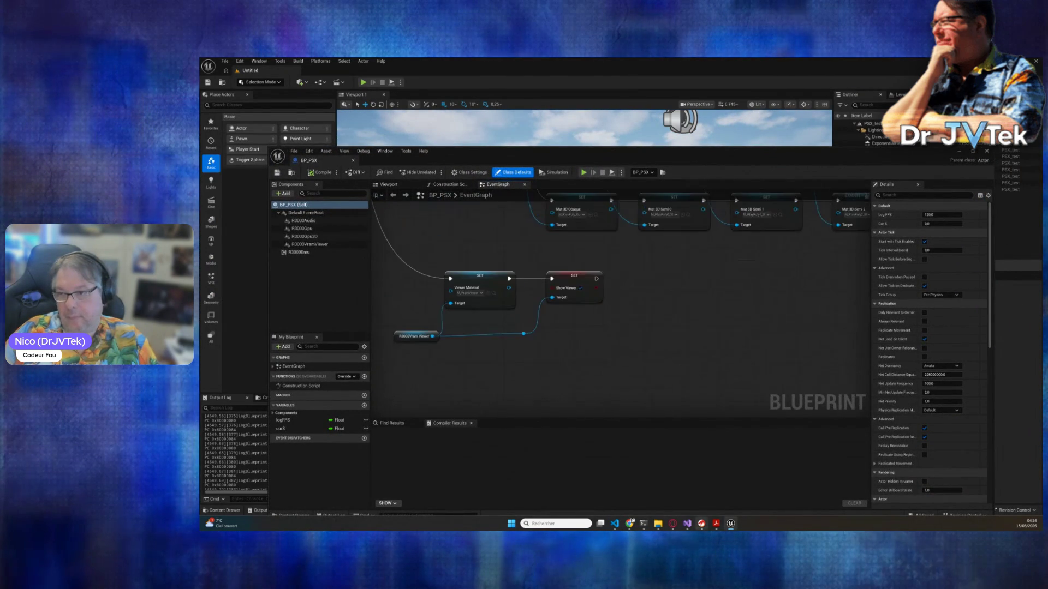
scroll(827, 270, down, 1)
mouse_move(827, 269)
mouse_down()
mouse_move(686, 253)
mouse_move(498, 346)
mouse_move(486, 426)
mouse_up()
drag(864, 367, 694, 353)
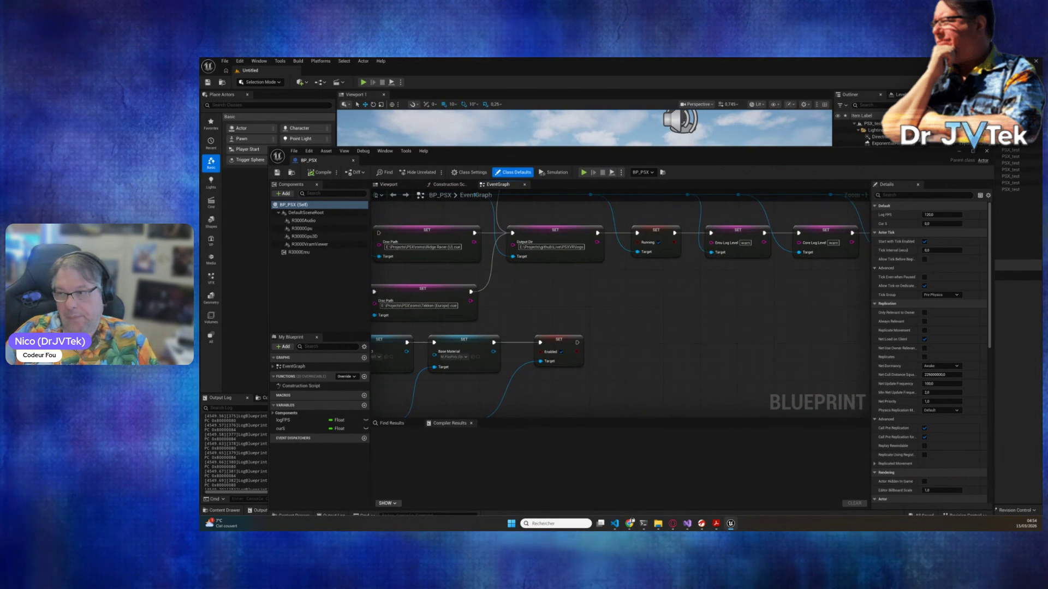
mouse_move(864, 367)
mouse_down()
mouse_move(814, 334)
mouse_move(585, 356)
mouse_up()
drag(784, 270, 667, 281)
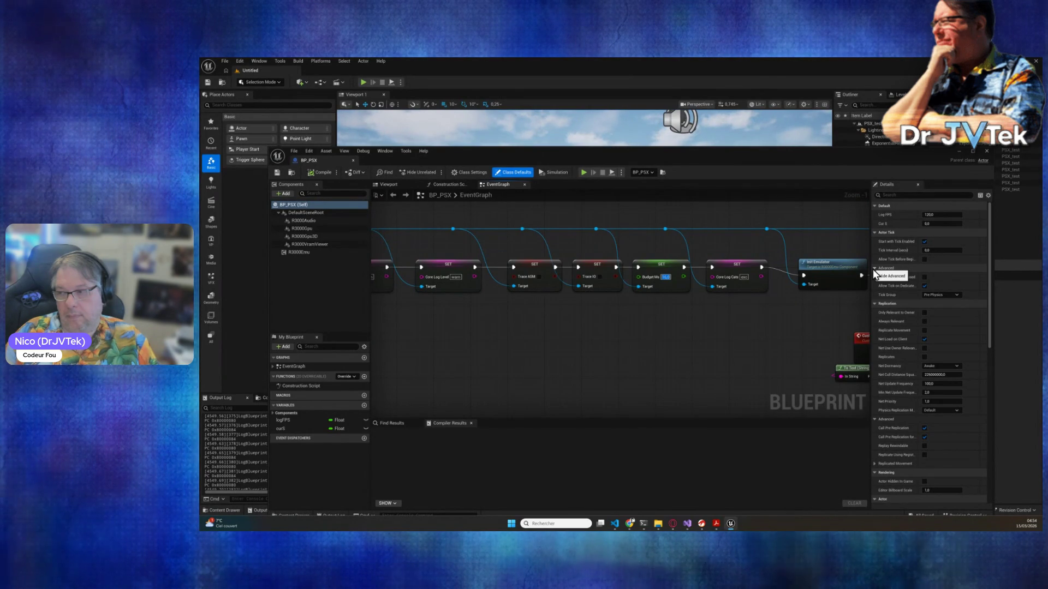
text(30)
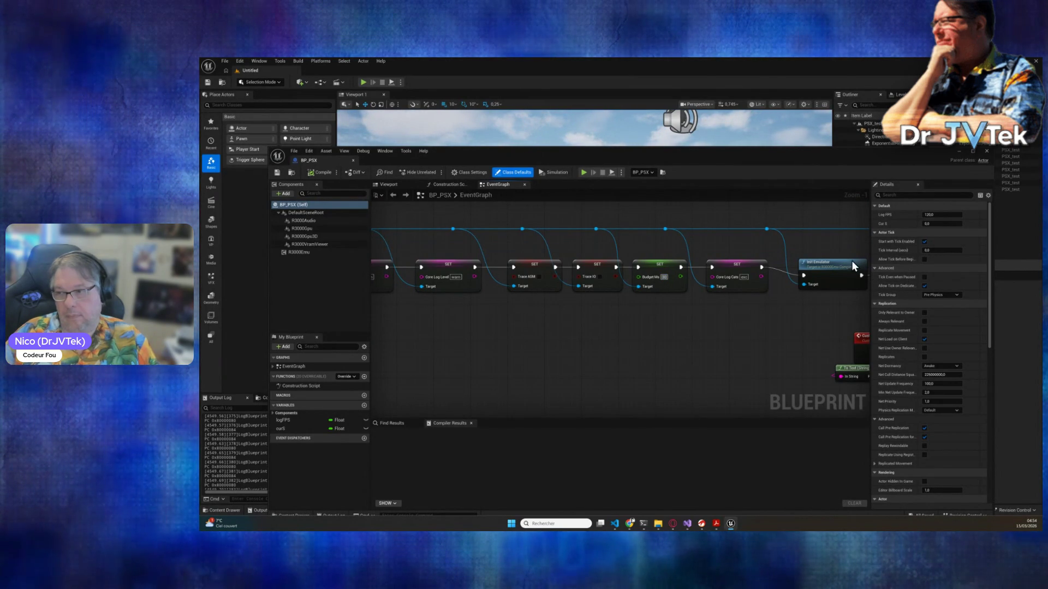
click(719, 335)
click(276, 173)
mouse_move(597, 160)
mouse_down()
mouse_move(611, 443)
mouse_move(568, 397)
mouse_up()
- Simulate the level through the player camera until the game reaches Namco's credits, then stop it
click(392, 83)
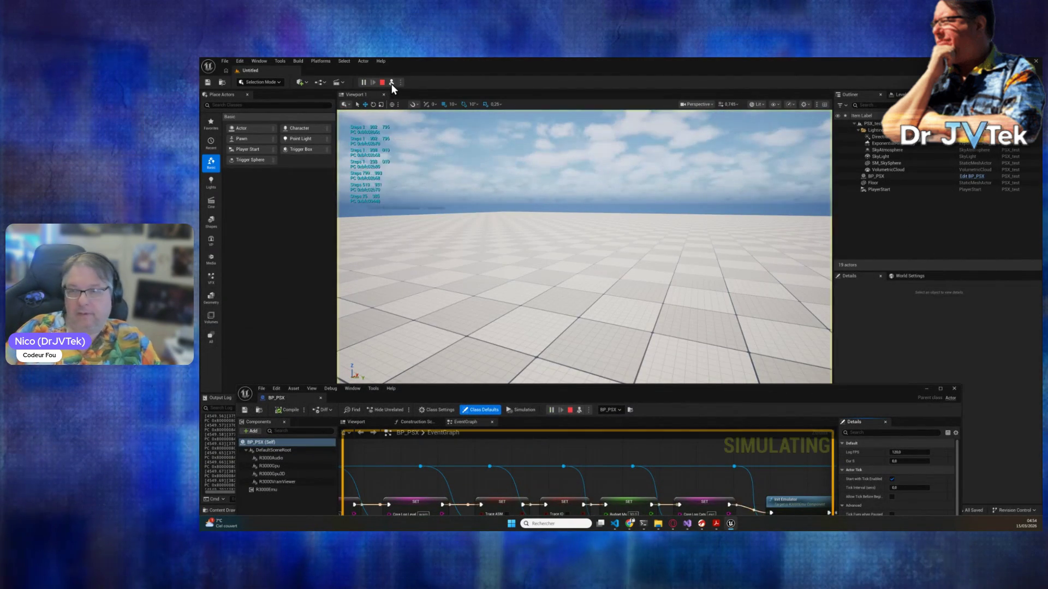
click(391, 84)
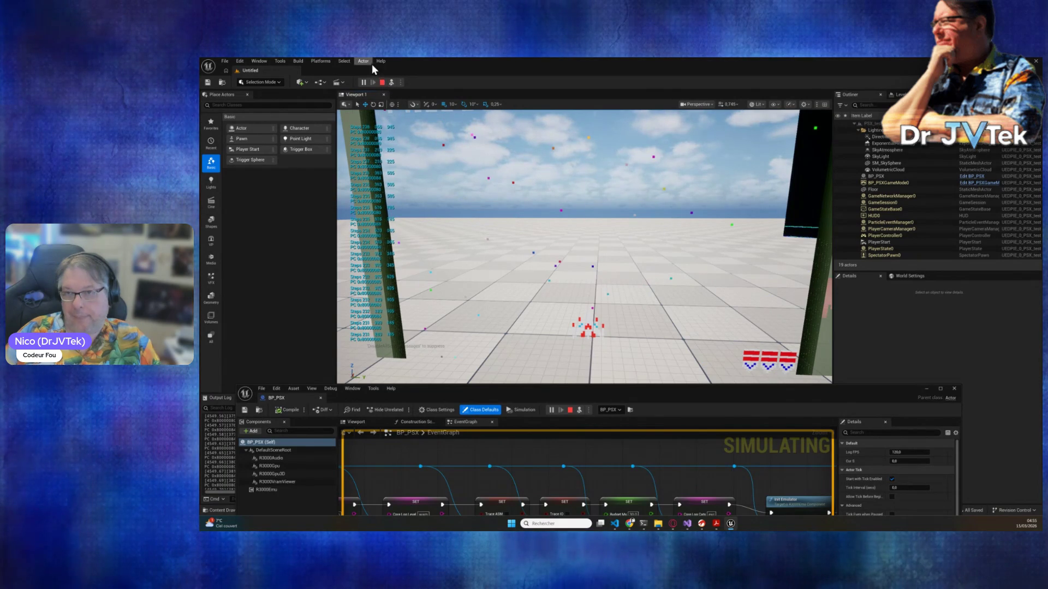
click(381, 83)
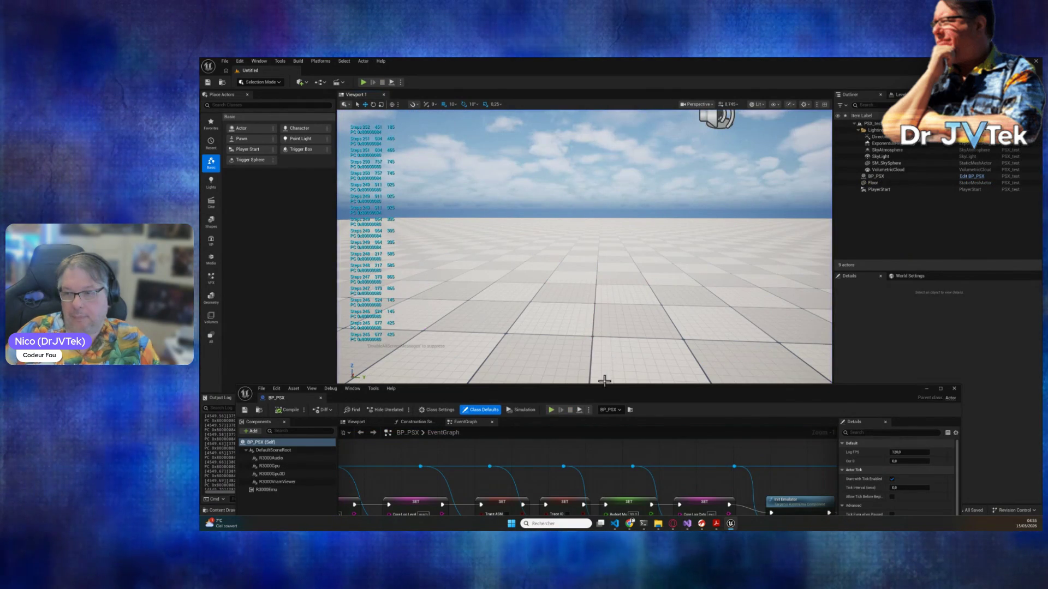
mouse_move(603, 388)
mouse_down()
mouse_move(668, 276)
mouse_move(590, 107)
mouse_up()
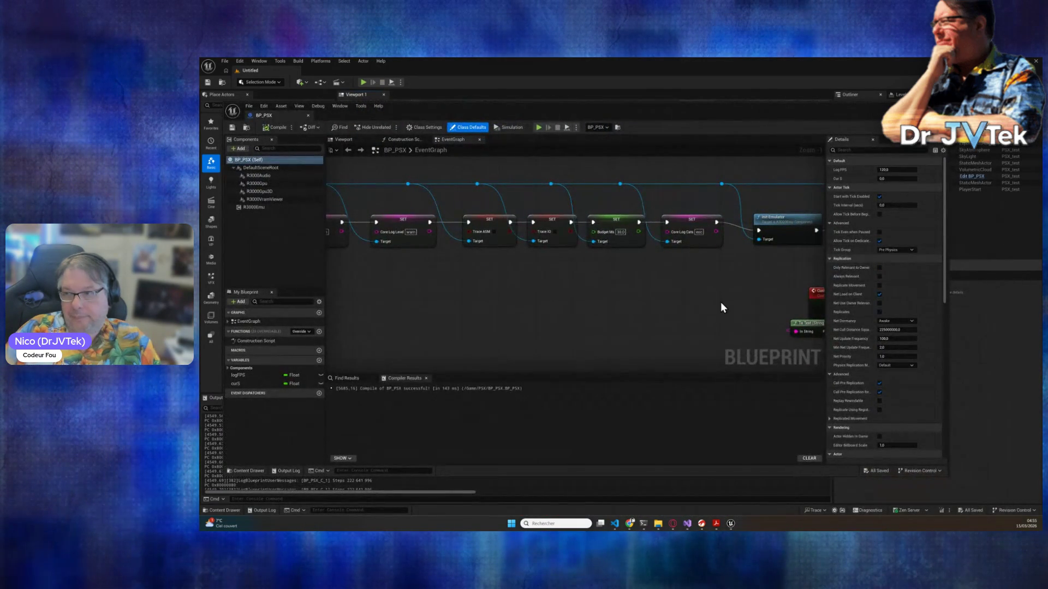
drag(517, 299, 526, 297)
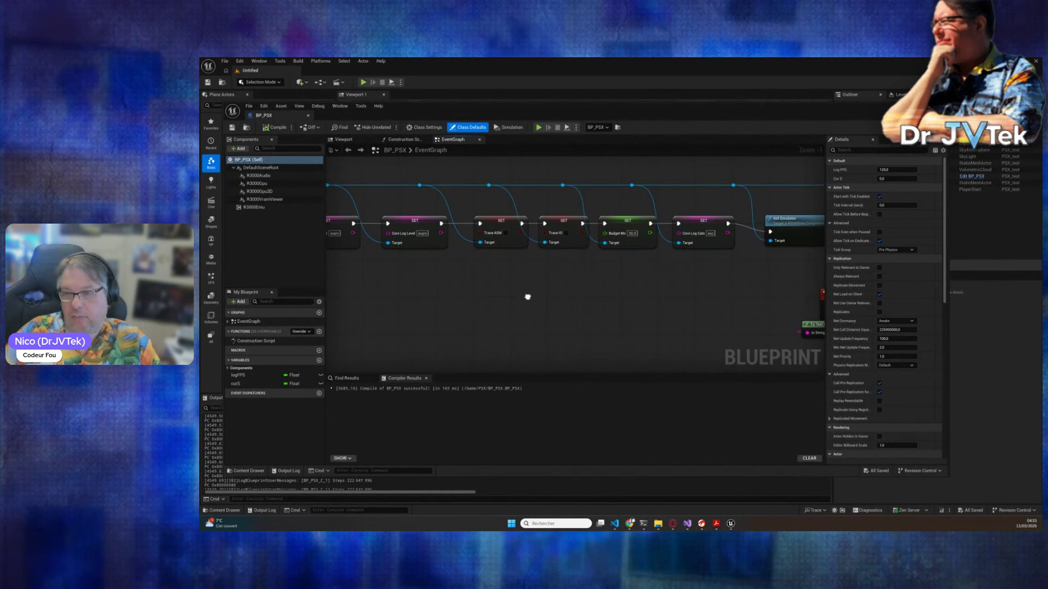
click(506, 233)
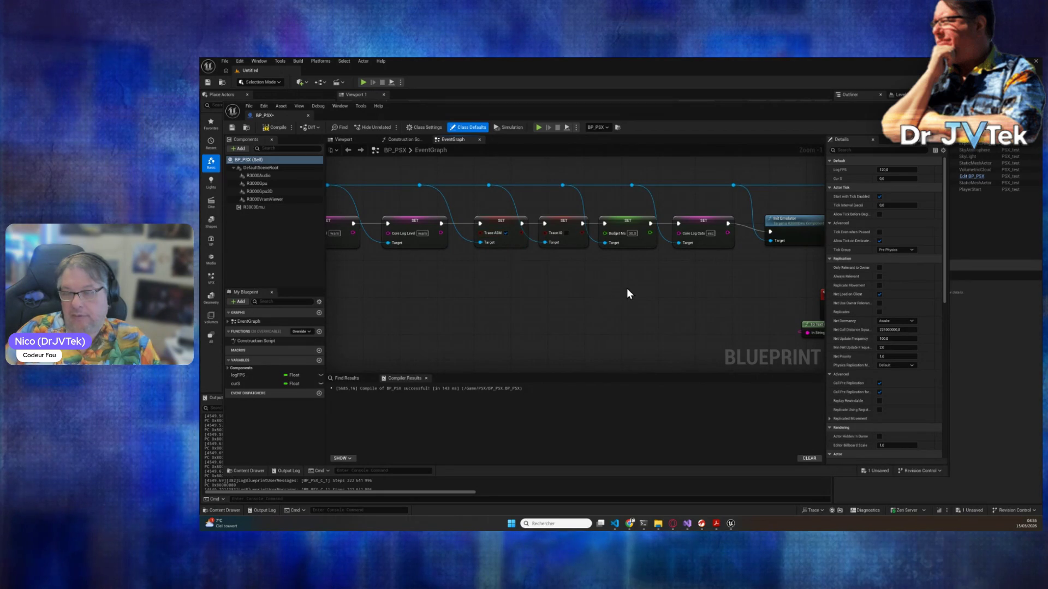
drag(584, 286, 603, 316)
click(276, 129)
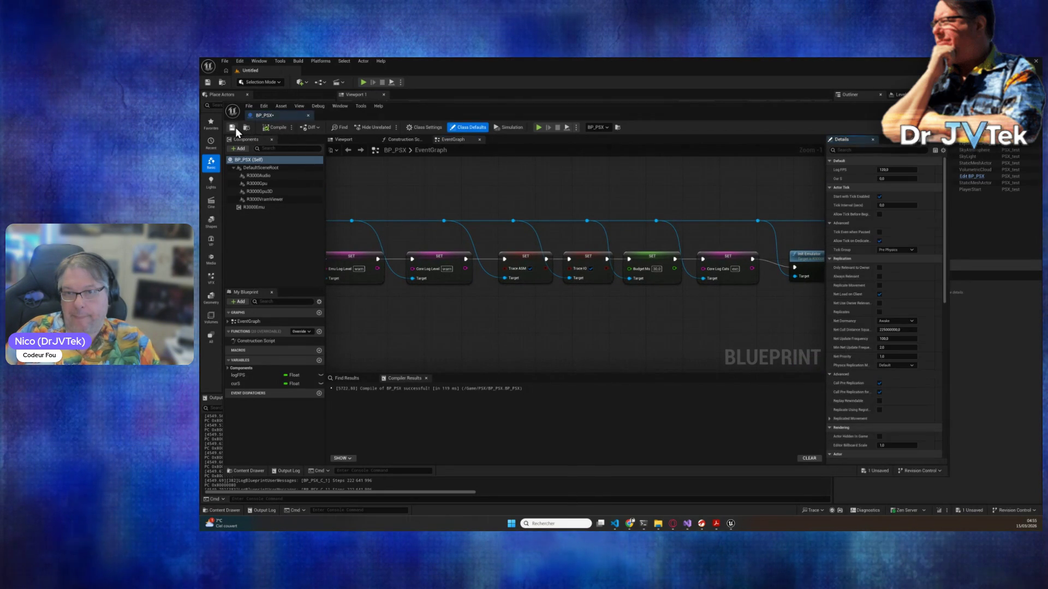
click(232, 127)
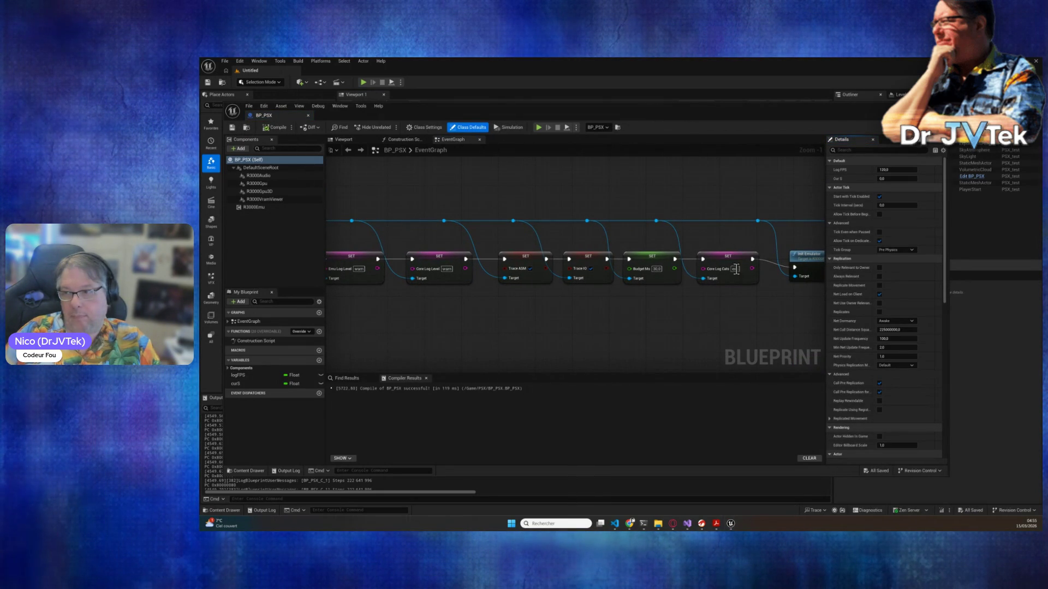
drag(683, 118, 705, 308)
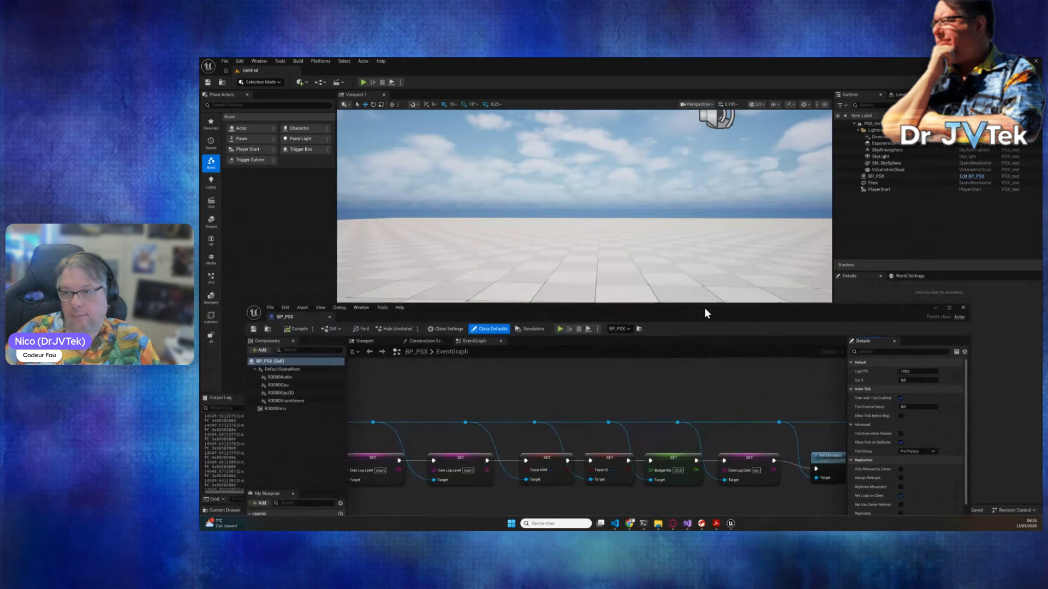
- Simulate the level, fly between the pillars to watch the game reach CHALLENGING STAGE and NOW LOADING, then stop
click(587, 330)
mouse_move(656, 316)
mouse_down()
mouse_move(640, 462)
mouse_move(657, 423)
mouse_up()
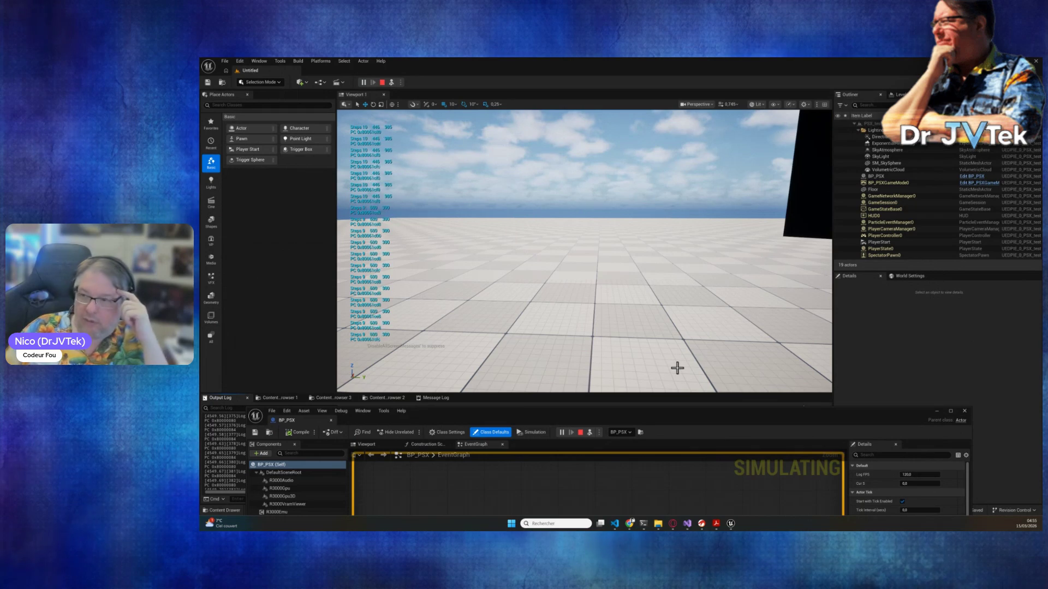
mouse_move(624, 297)
mouse_down()
mouse_move(628, 273)
mouse_move(629, 301)
mouse_move(621, 290)
mouse_up()
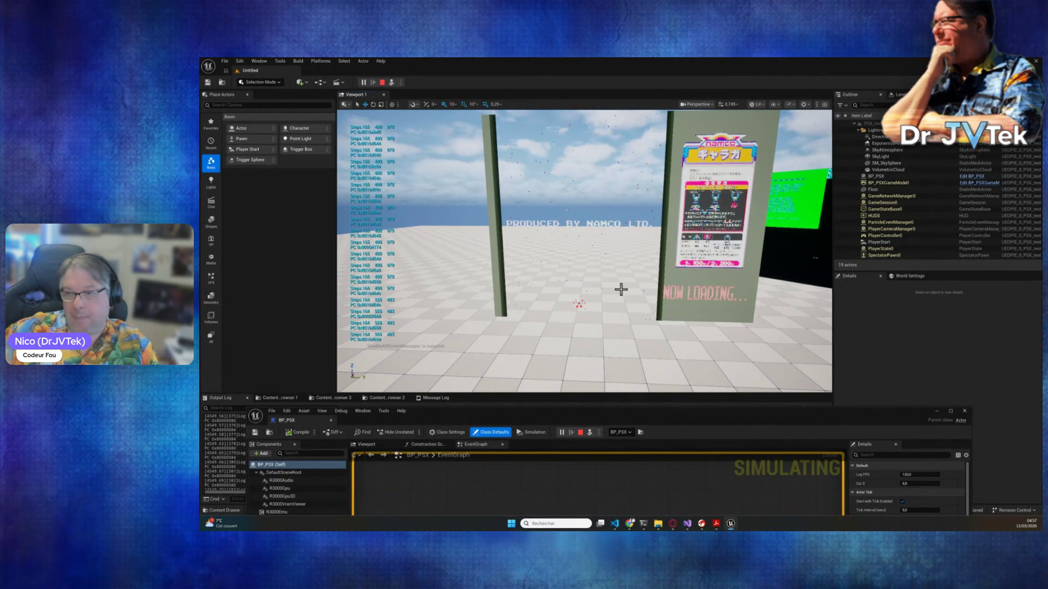
mouse_move(612, 307)
mouse_down()
mouse_move(622, 202)
mouse_move(612, 307)
mouse_up()
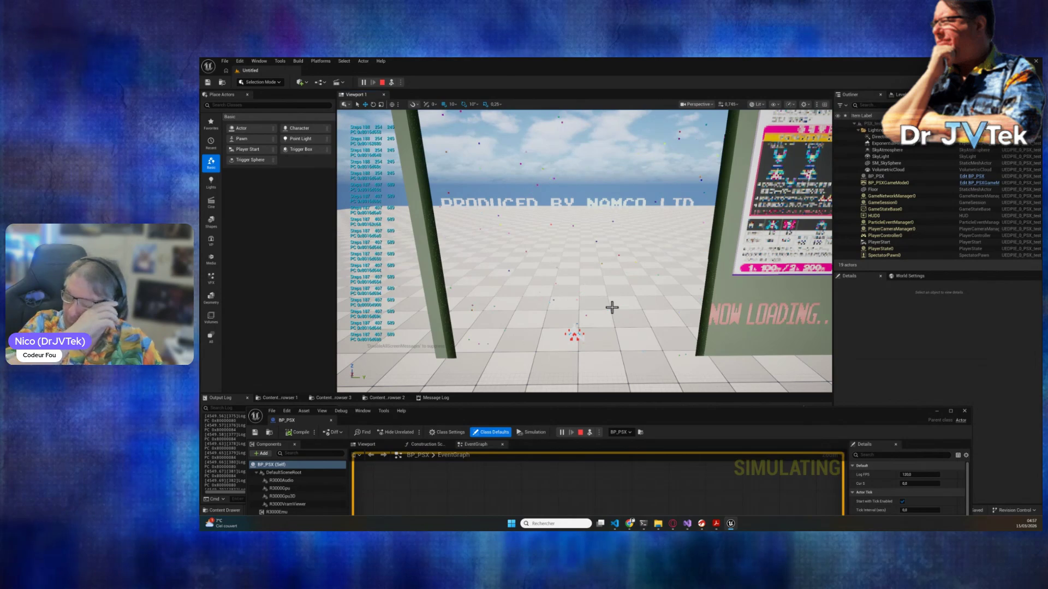
mouse_move(606, 298)
mouse_down()
mouse_move(589, 298)
mouse_move(614, 298)
mouse_move(600, 327)
mouse_move(606, 279)
mouse_up()
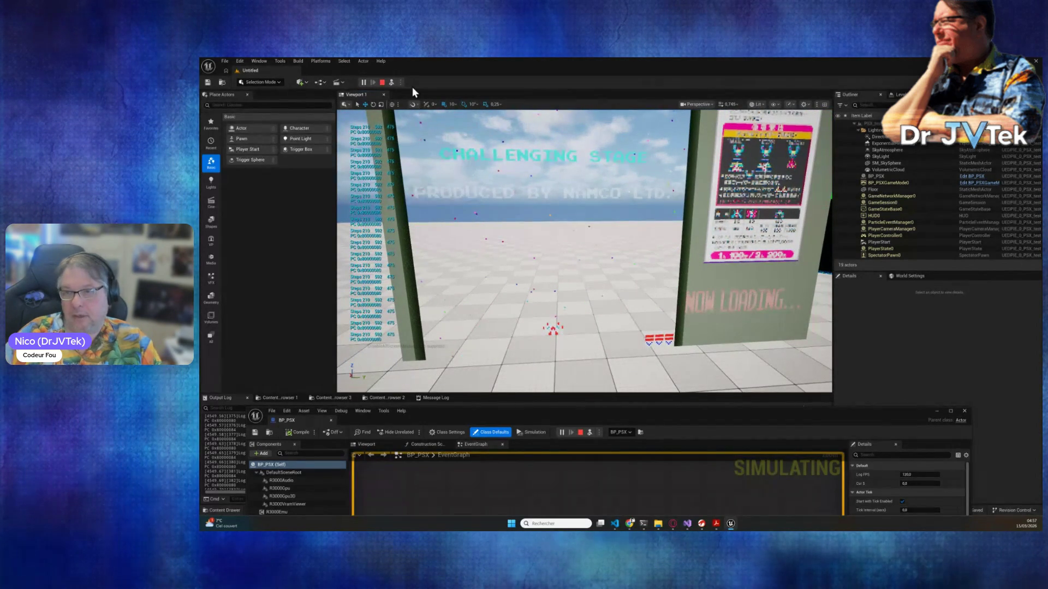
click(382, 83)
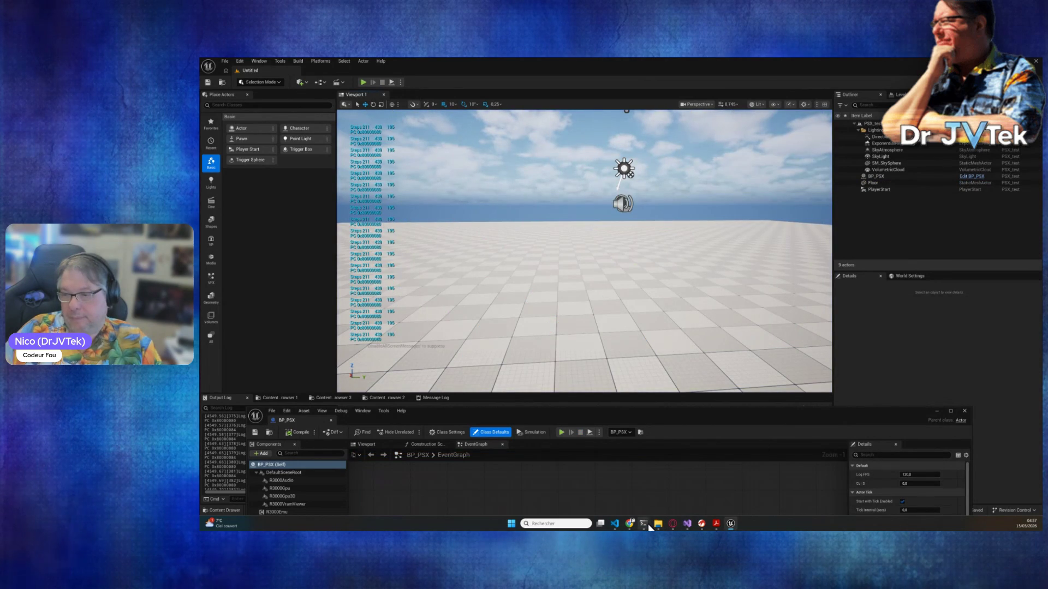
- Tell Claude Code it was run under UE5 in ultimate CPU debug mode and that it has the asm
mouse_move(648, 524)
click(657, 501)
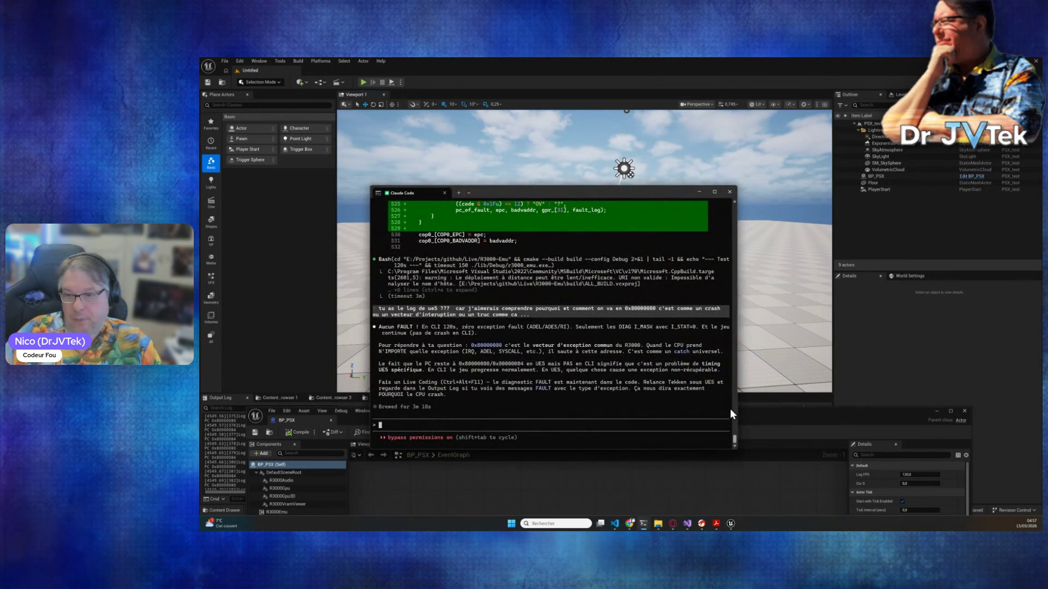
text(je t'ai lance)
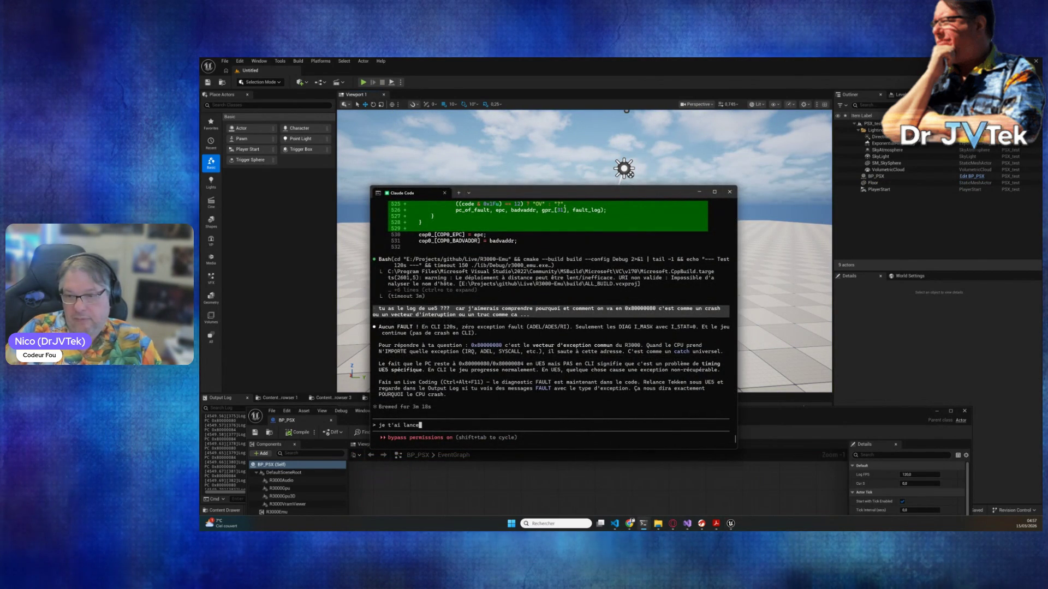
text(r sous ue)
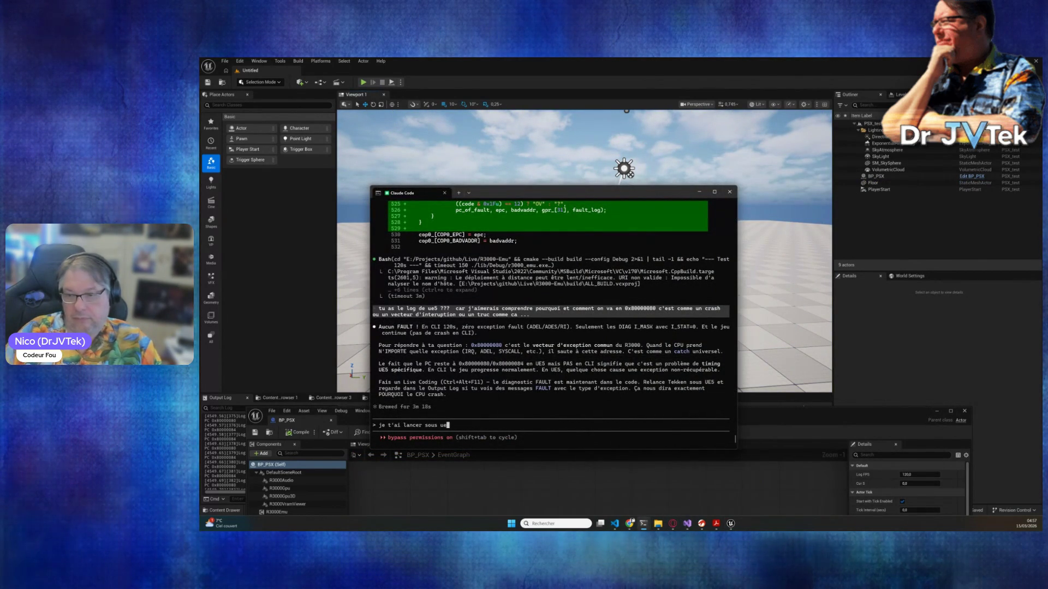
text(5 avec le mde)
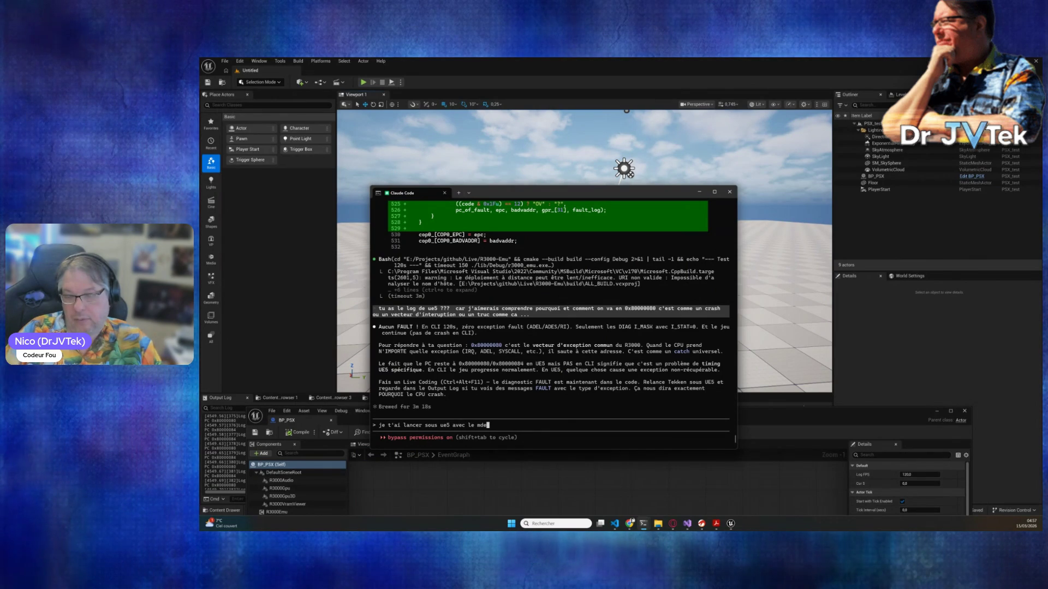
key(BackSpace)
key(BackSpace)
text(ode debug u)
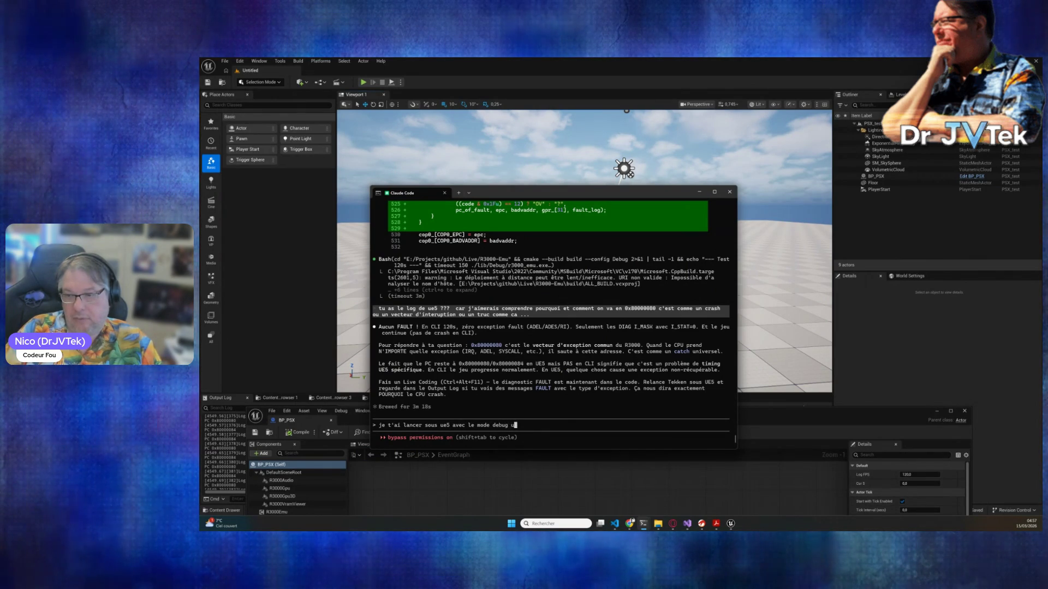
text(ltime )
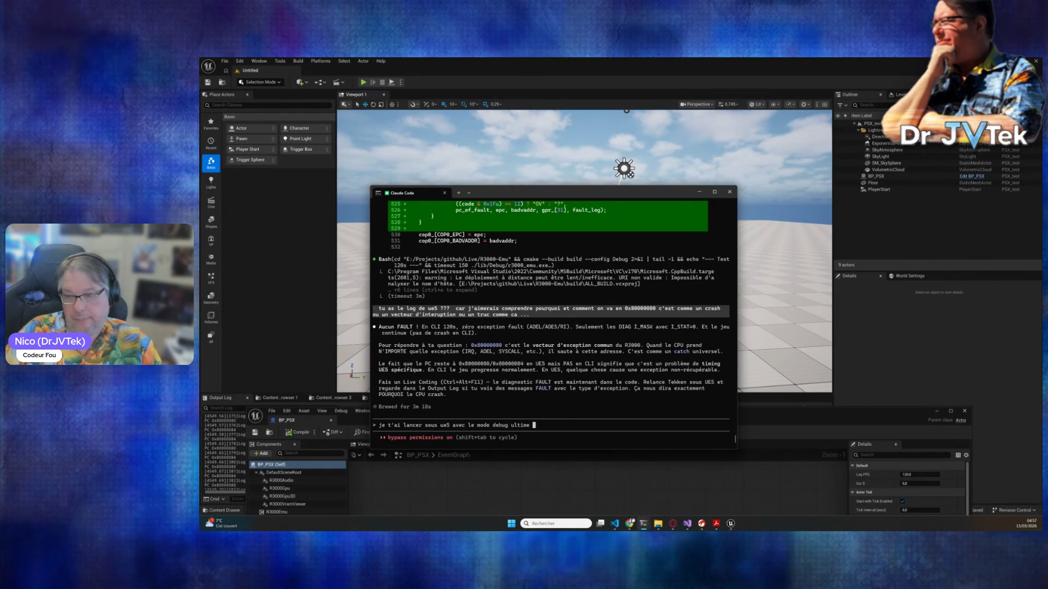
text(sur le cpu tu as l'asm et les io)
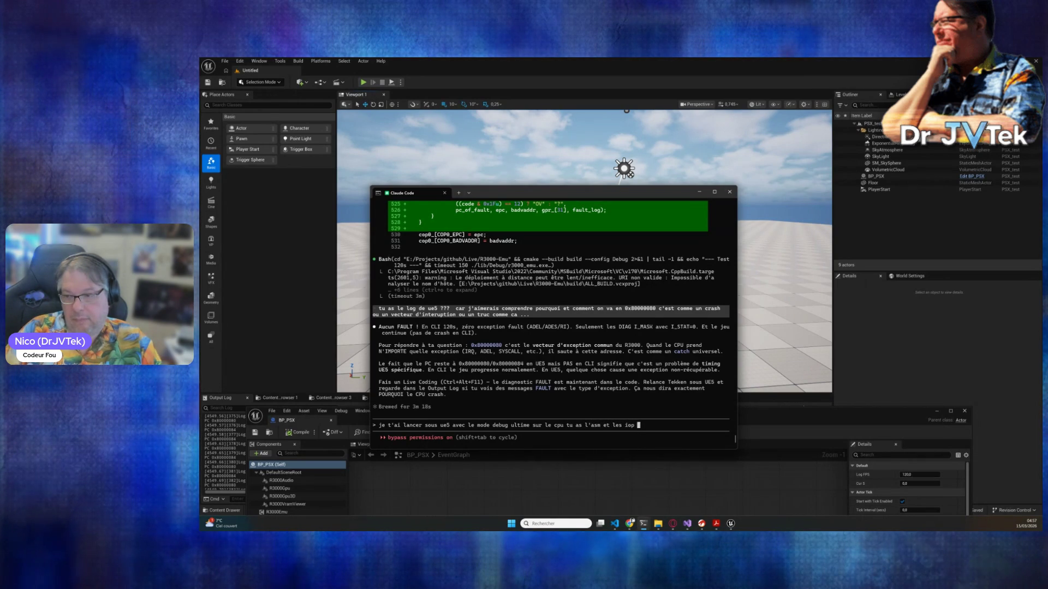
key(Return)
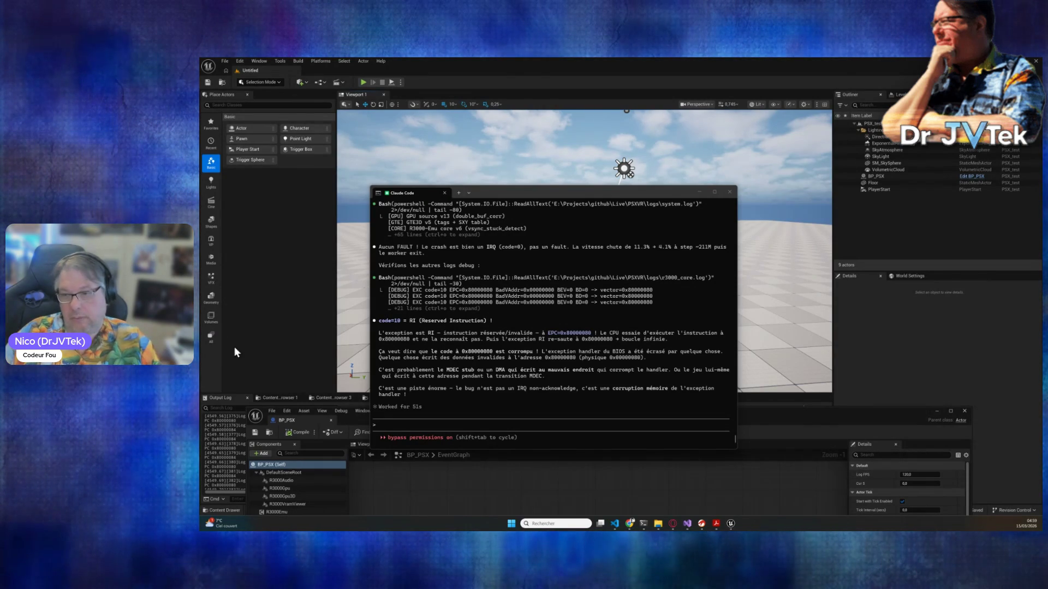
- Ask Claude to trace back through the code or hook memory at the corrupted address
click(532, 429)
text(pfff)
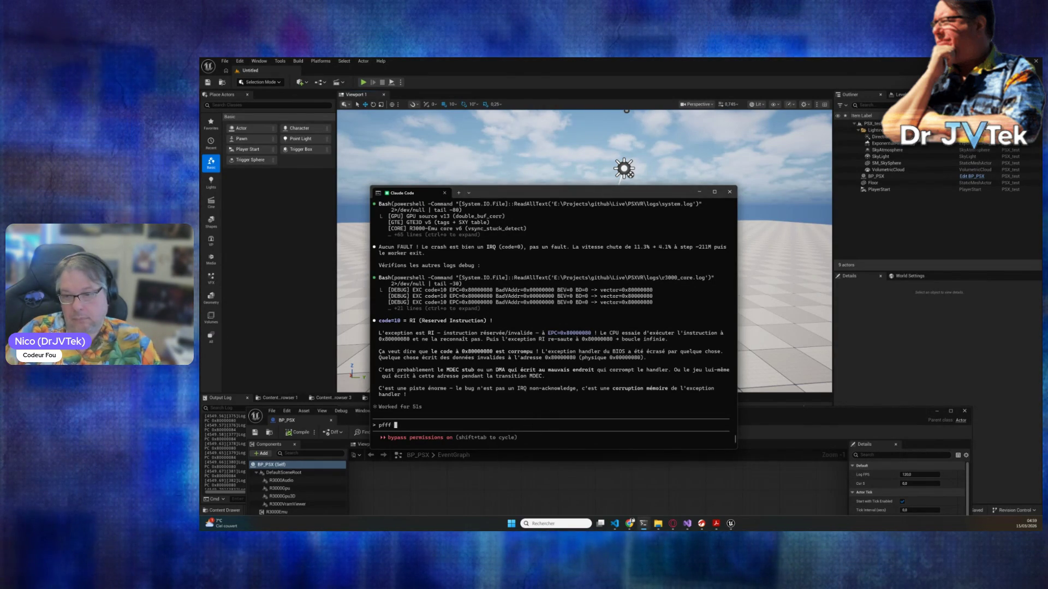
text(... remo)
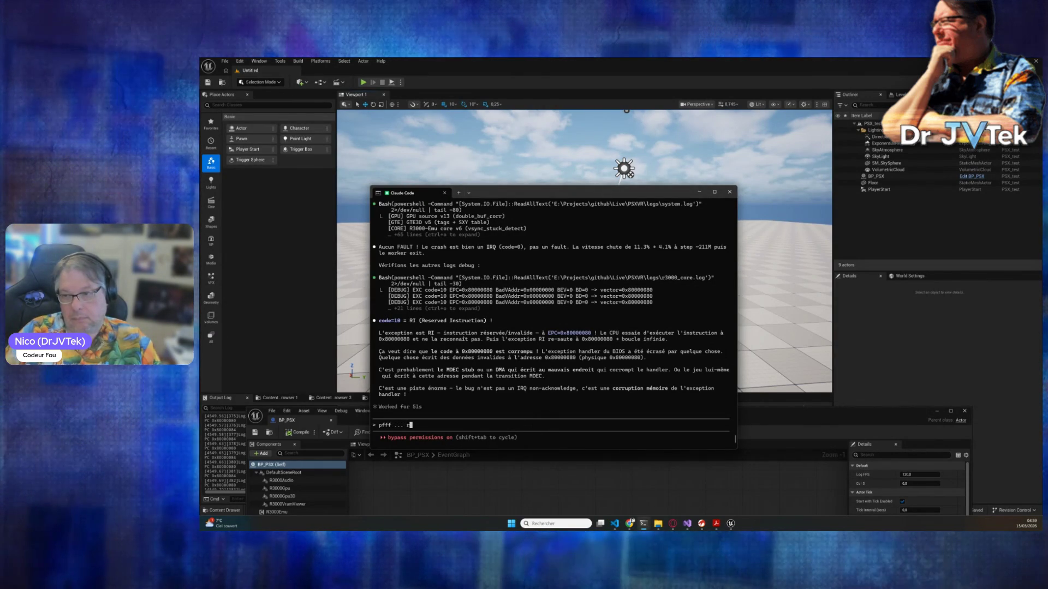
text(nde d)
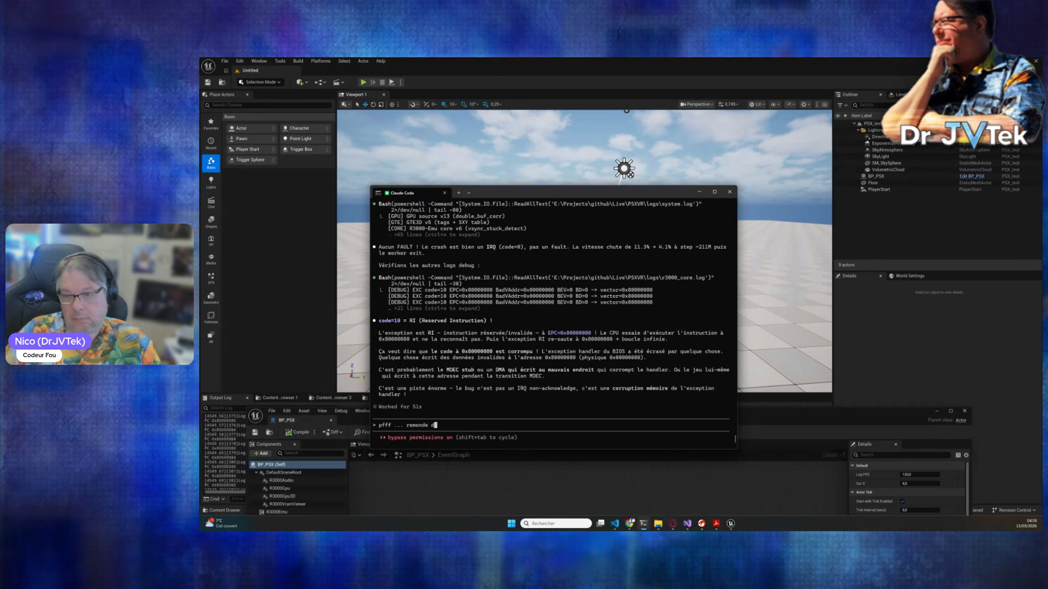
text(mon)
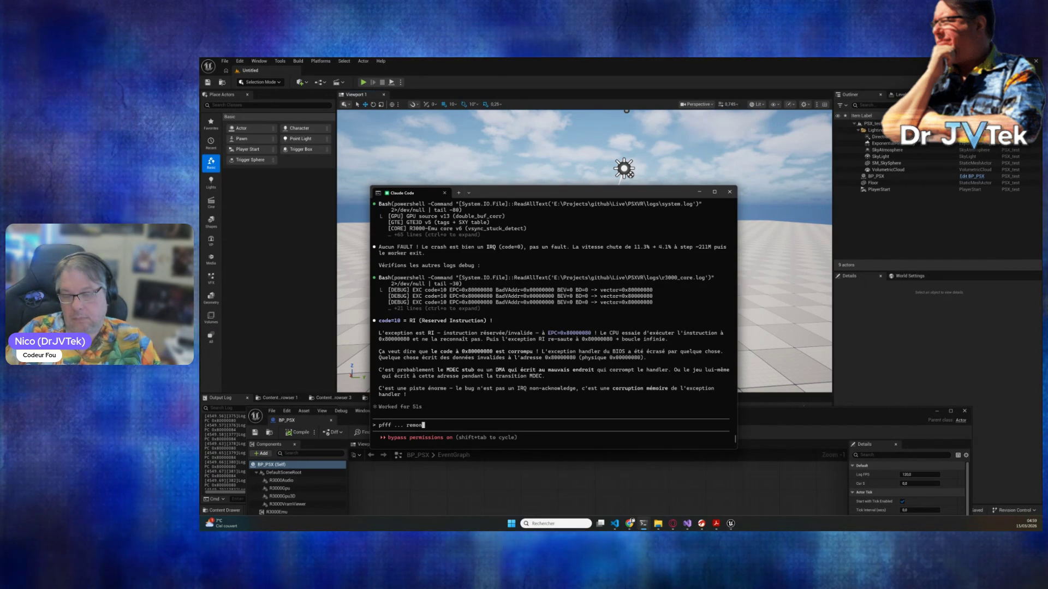
text(te dans le code pour )
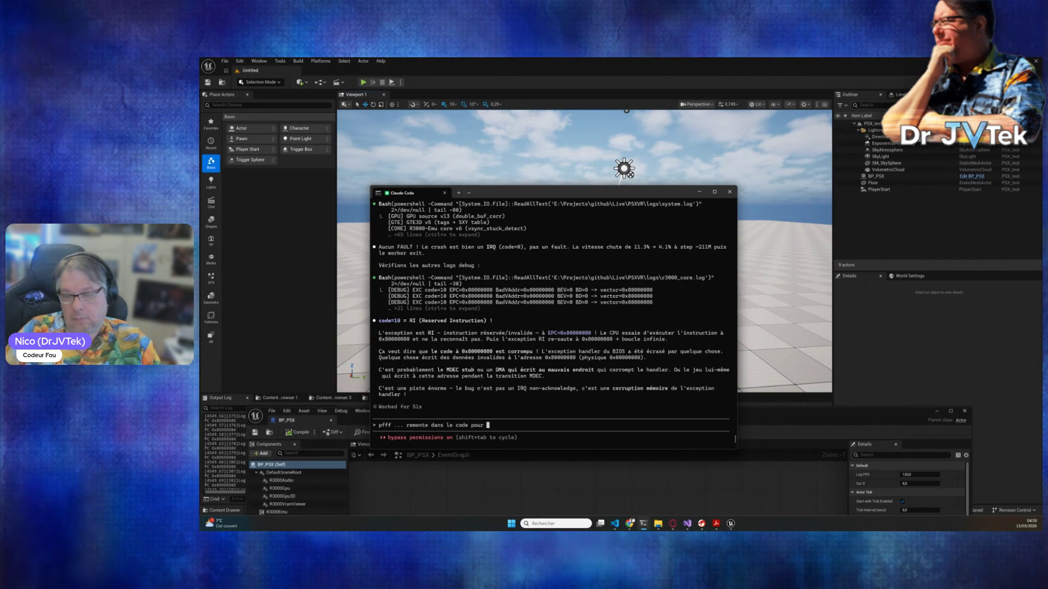
text(comprendre ... au pire)
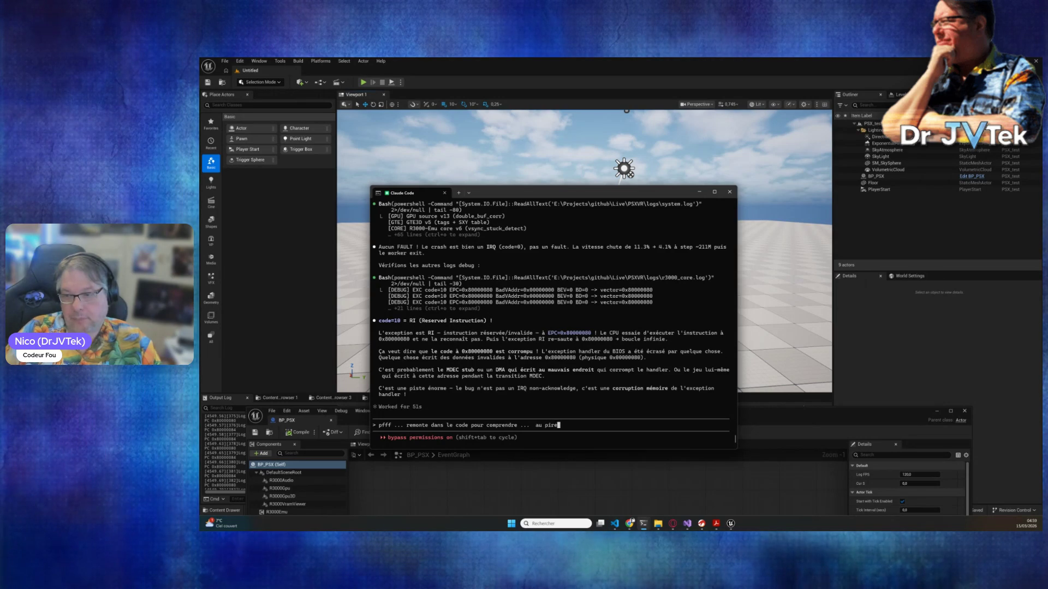
text(is u)
text(n hook mémoire sur cette)
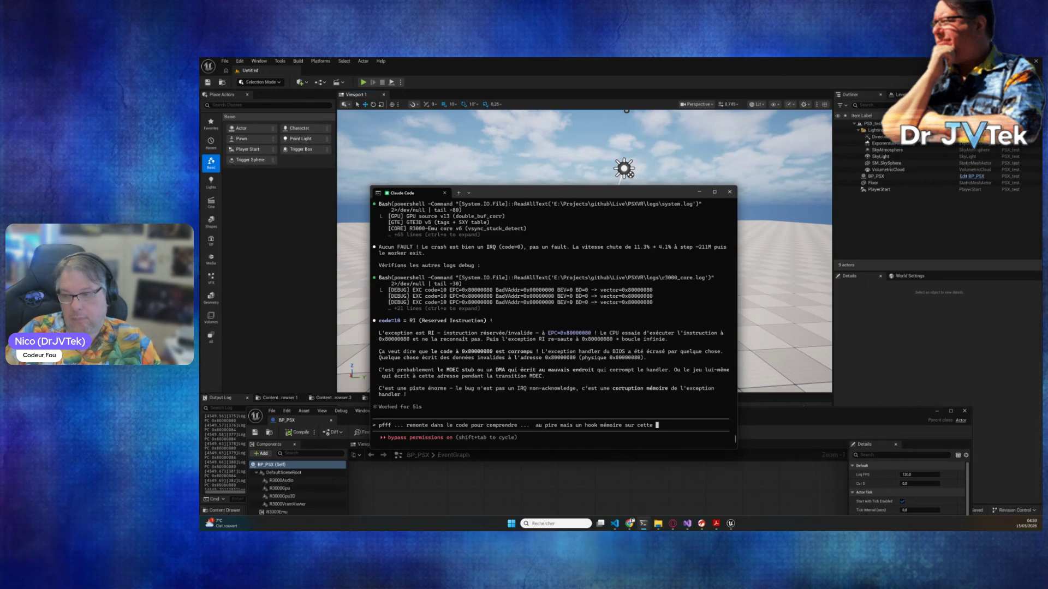
text(adrese)
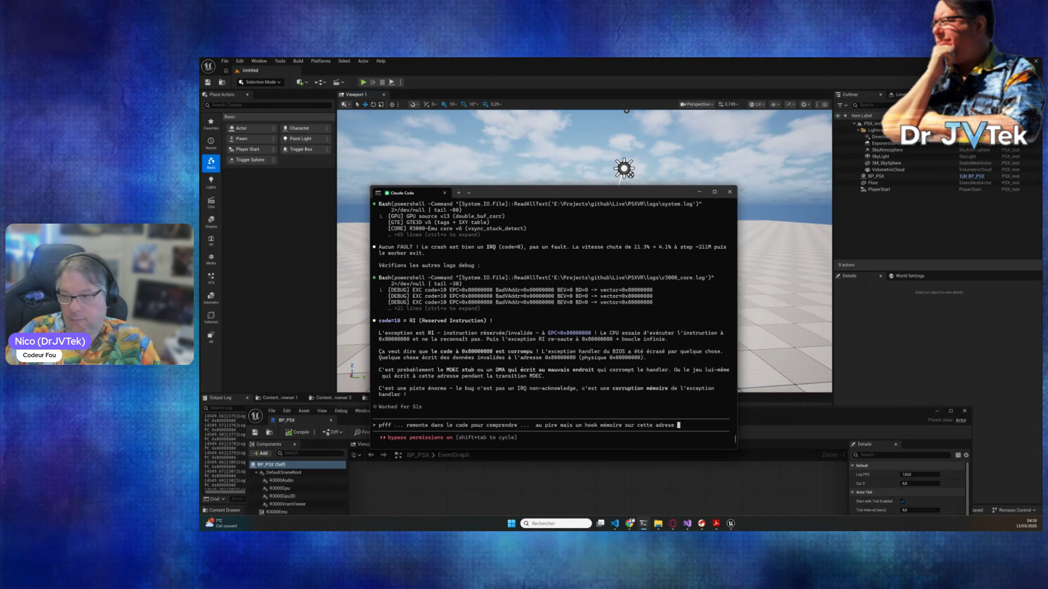
key(BackSpace)
key(BackSpace)
text(se)
key(Return)
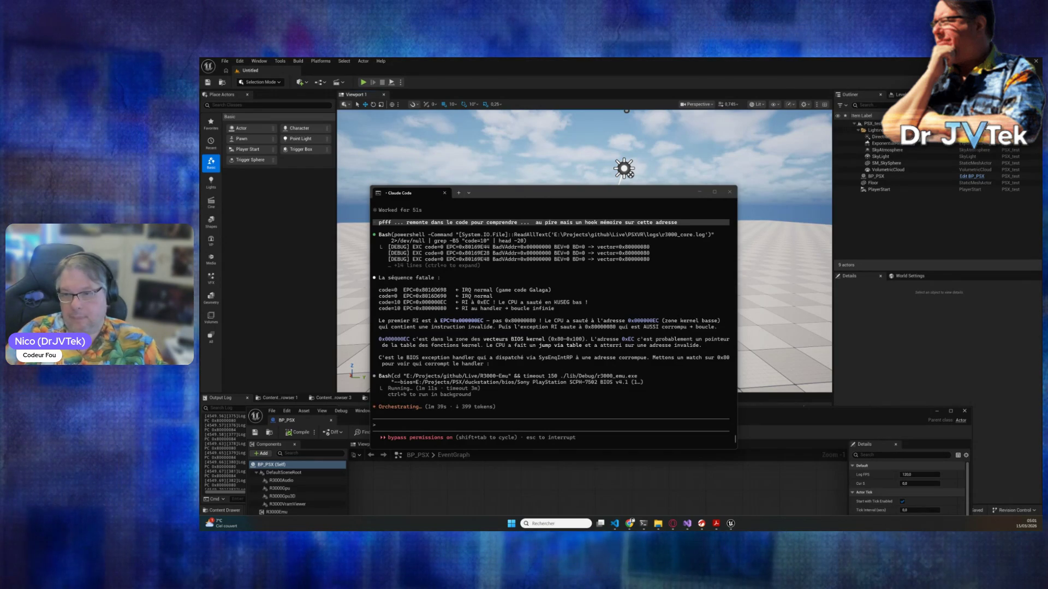
scroll(549, 361, up, 5)
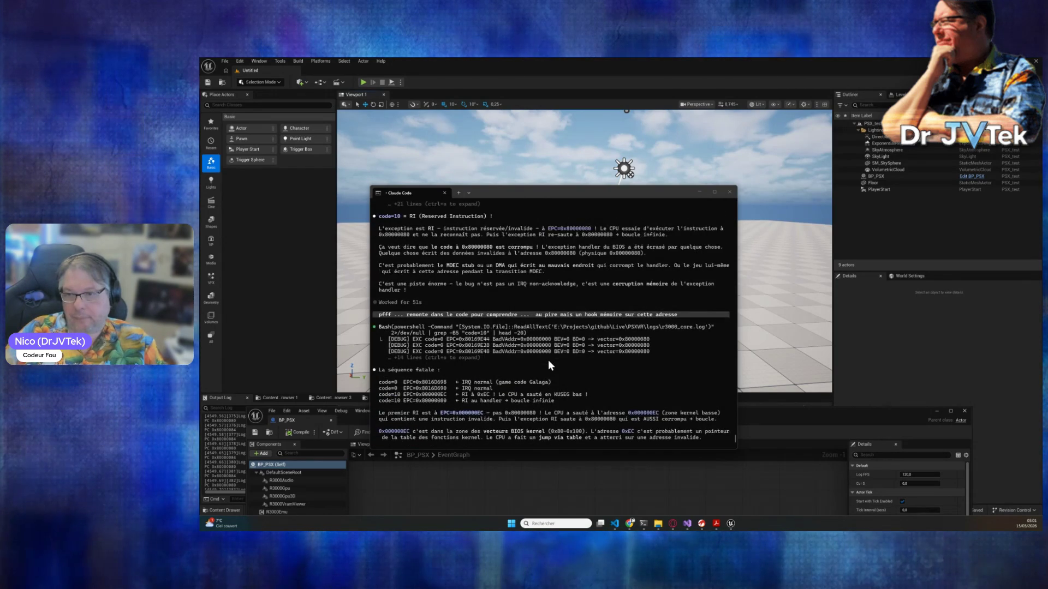
scroll(548, 359, down, 5)
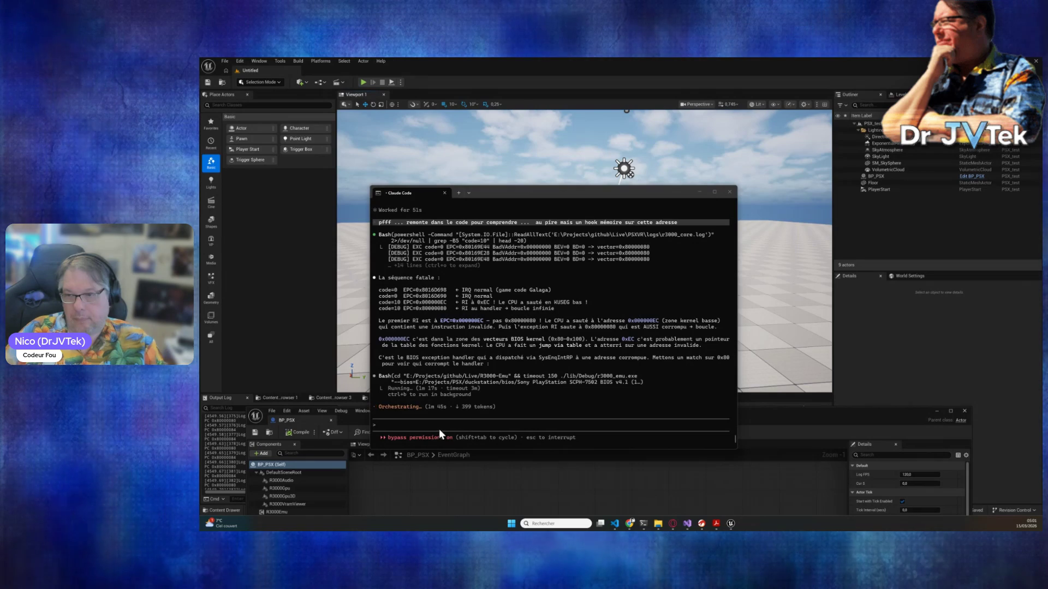
- Queue the follow-up question 'tu en conclue quoi ?' to Claude Code during the emulator run
text(tu en conclue quoi)
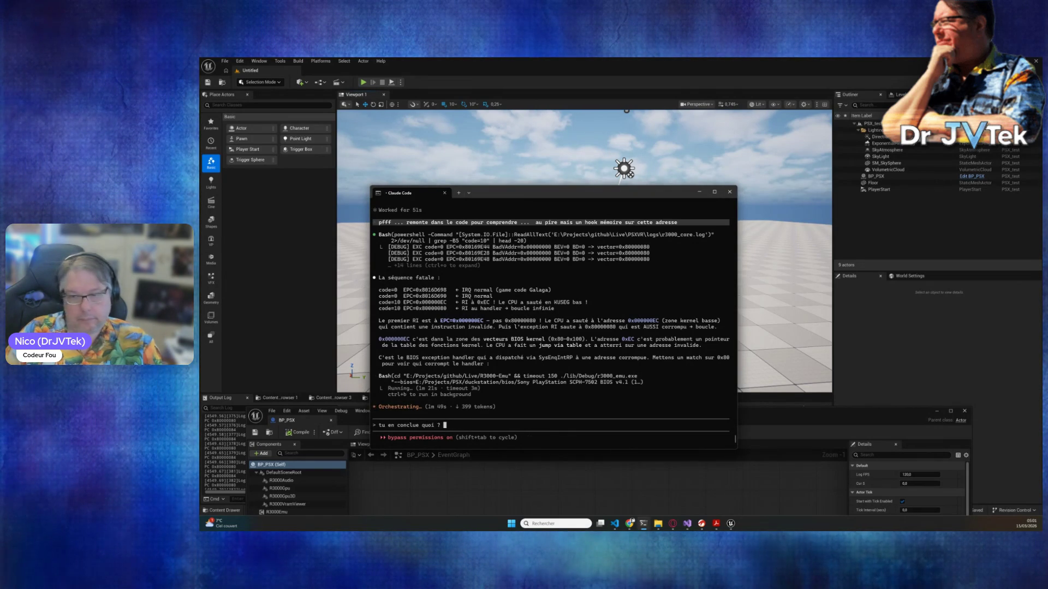
text( ?)
key(Return)
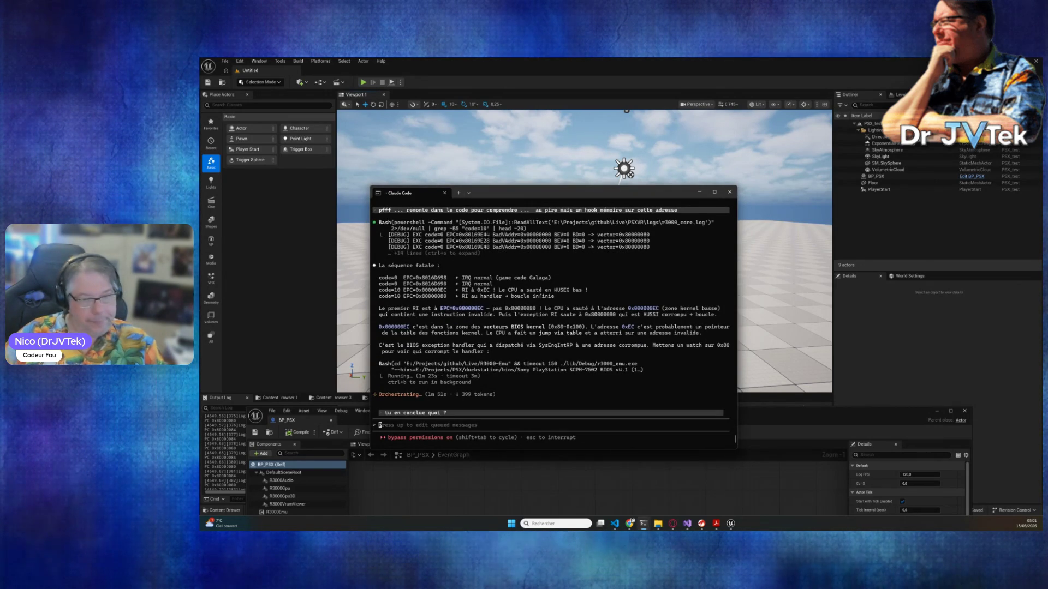
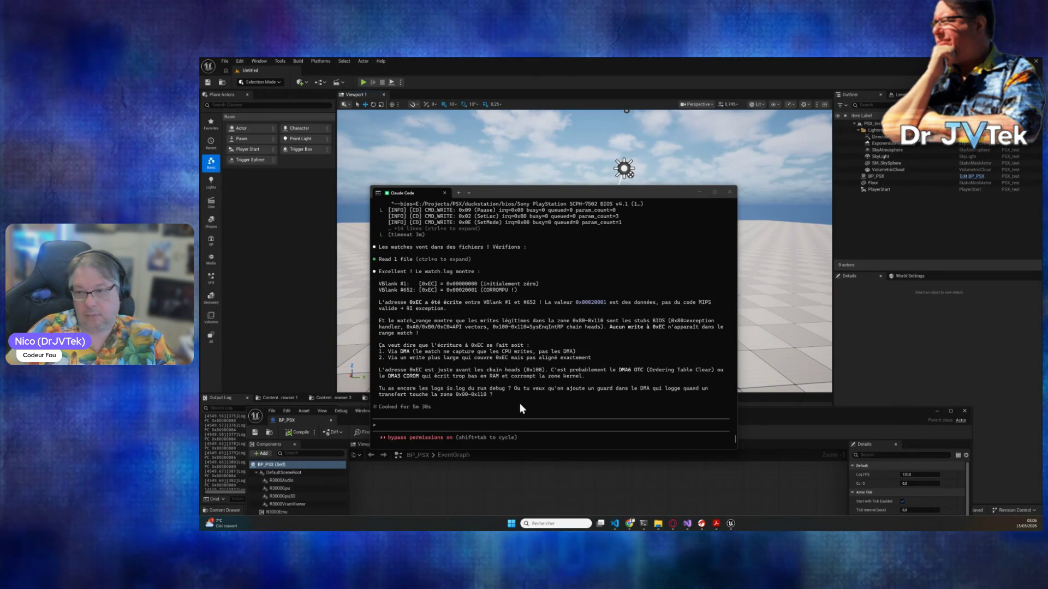
- Reply that nothing was changed, so the assistant should already have all the logs
click(493, 421)
text(tuy)
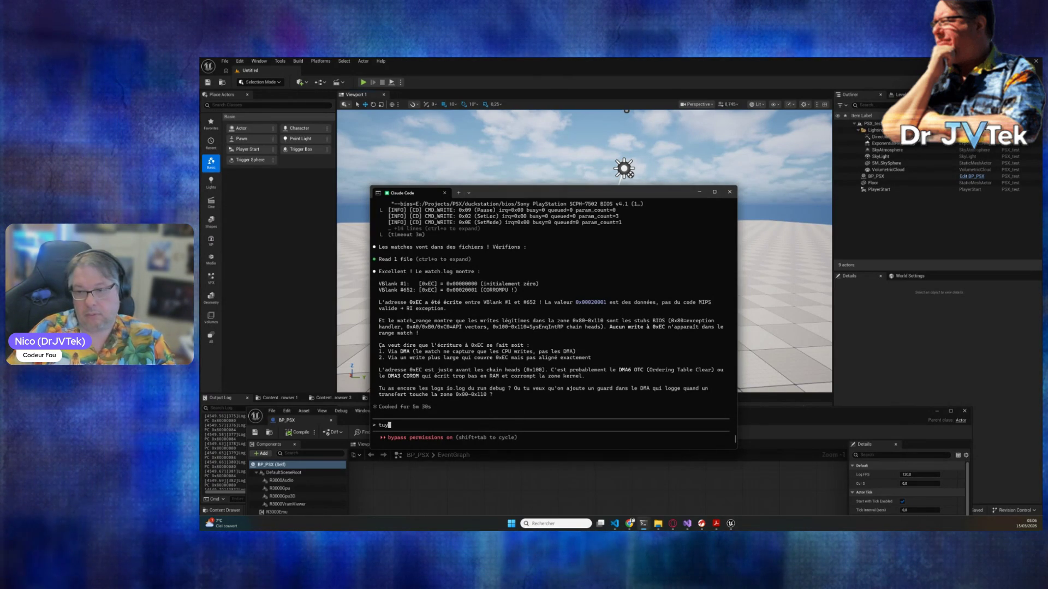
text(s tout norma)
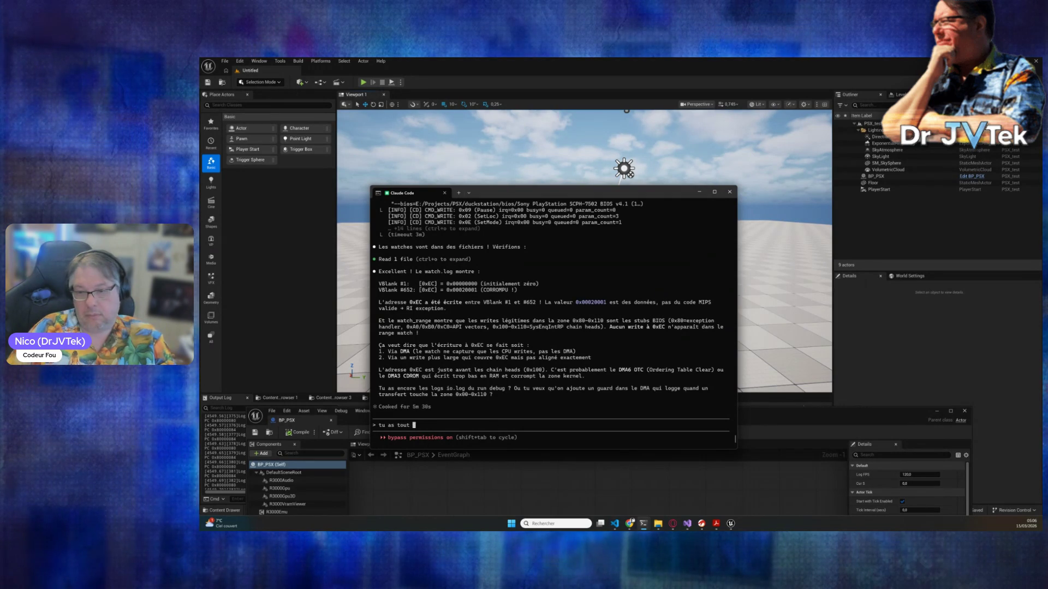
text(lement )
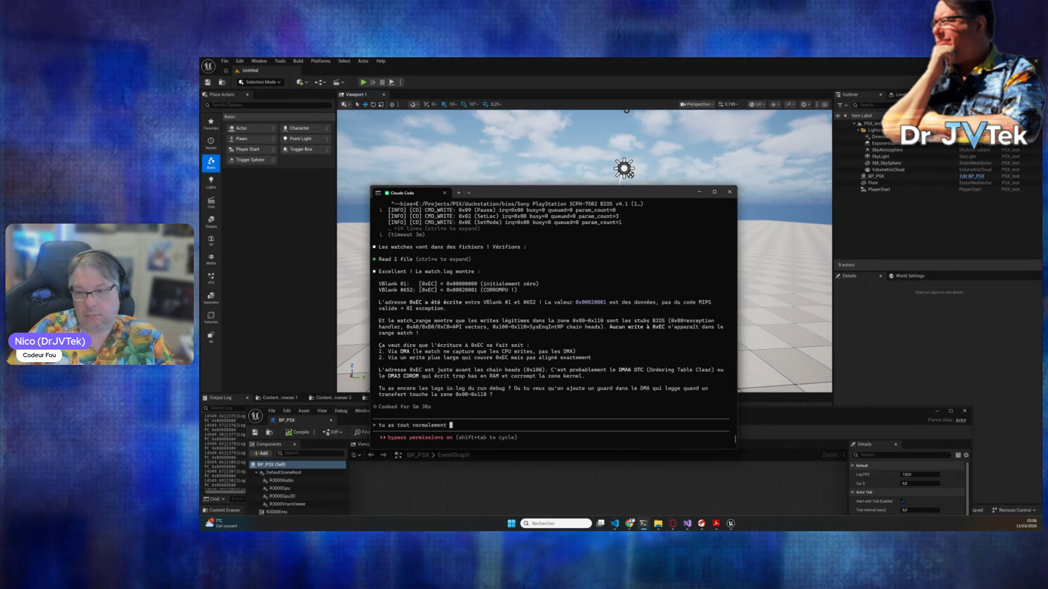
text(jk'ai 'ai ri)
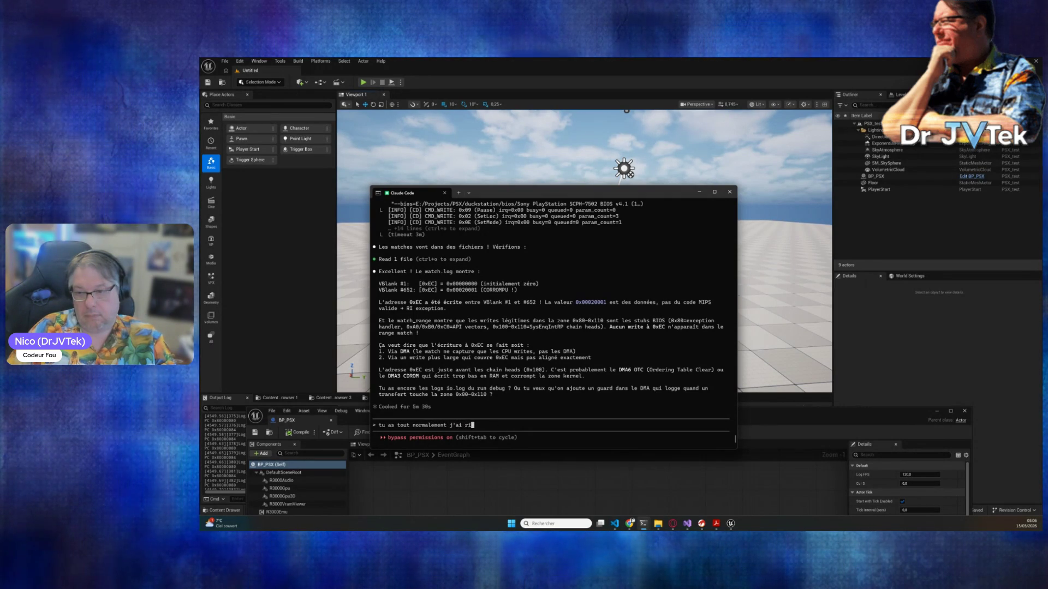
text(en changer moi)
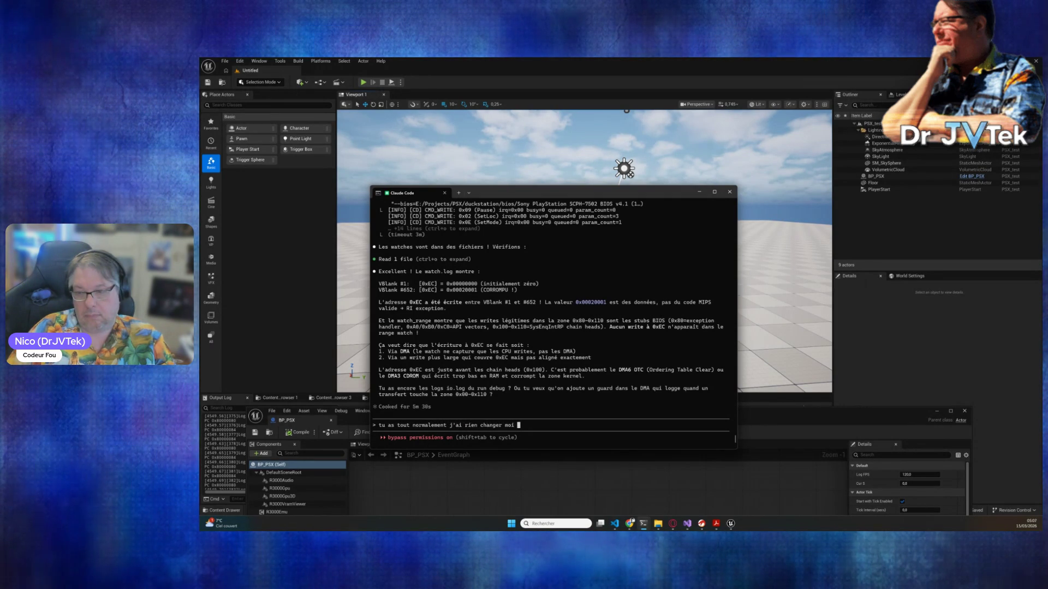
key(Return)
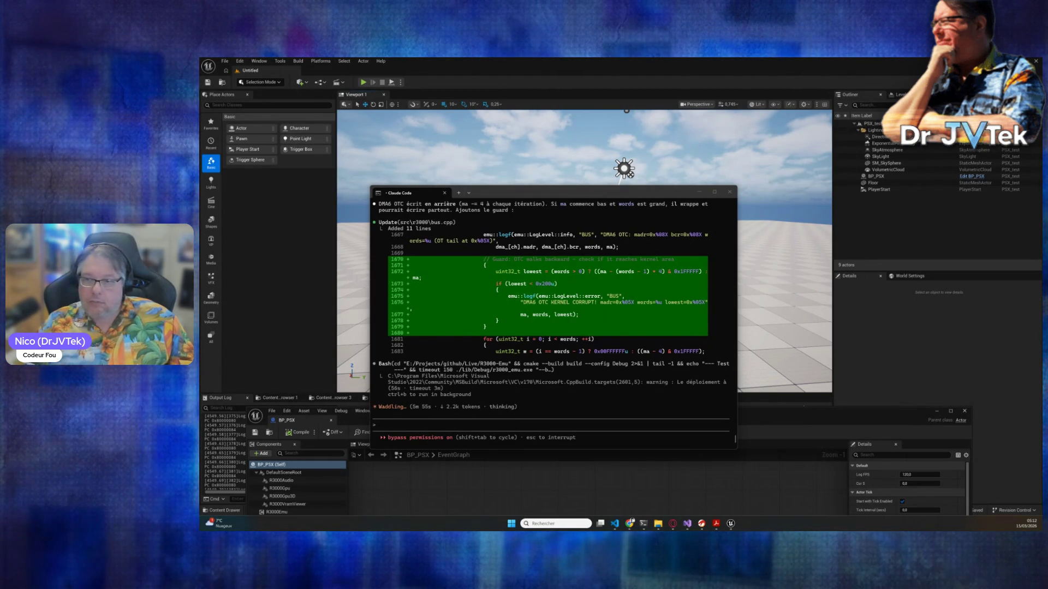
scroll(520, 320, up, 4)
scroll(519, 319, up, 2)
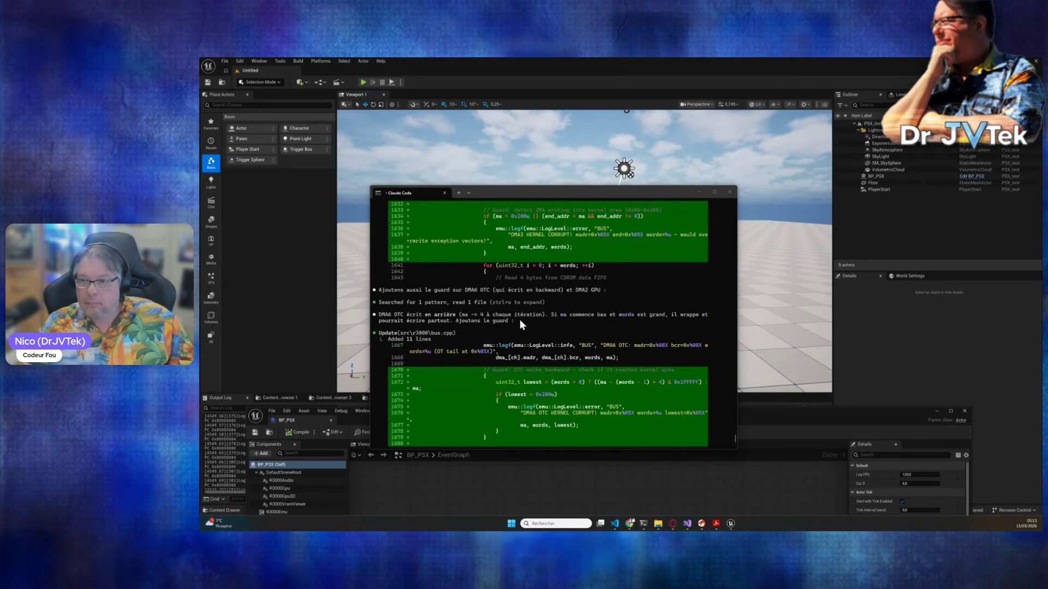
scroll(519, 319, up, 10)
scroll(519, 319, up, 3)
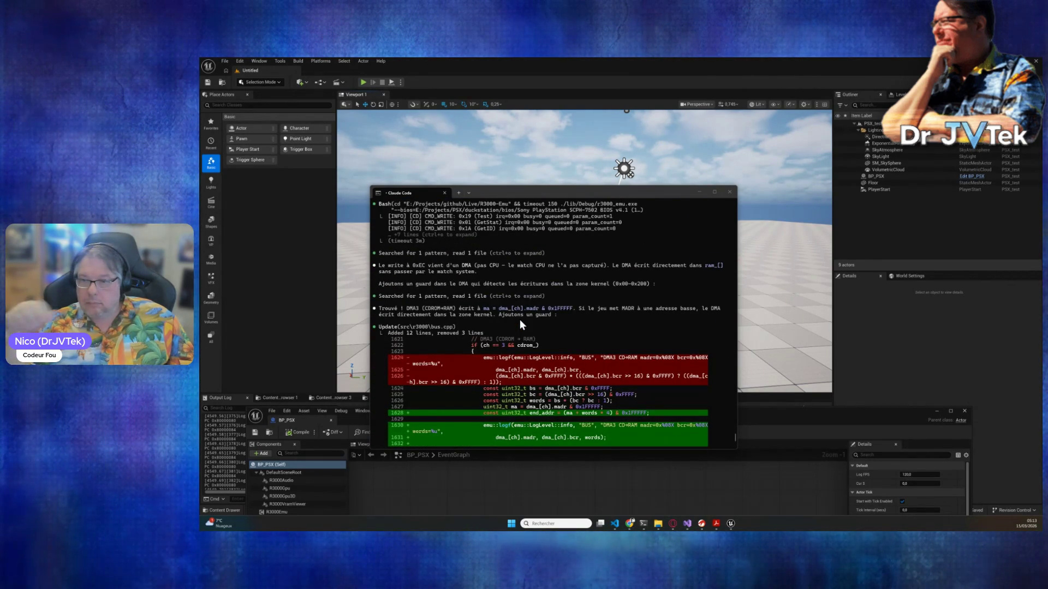
scroll(519, 319, down, 9)
scroll(520, 319, down, 10)
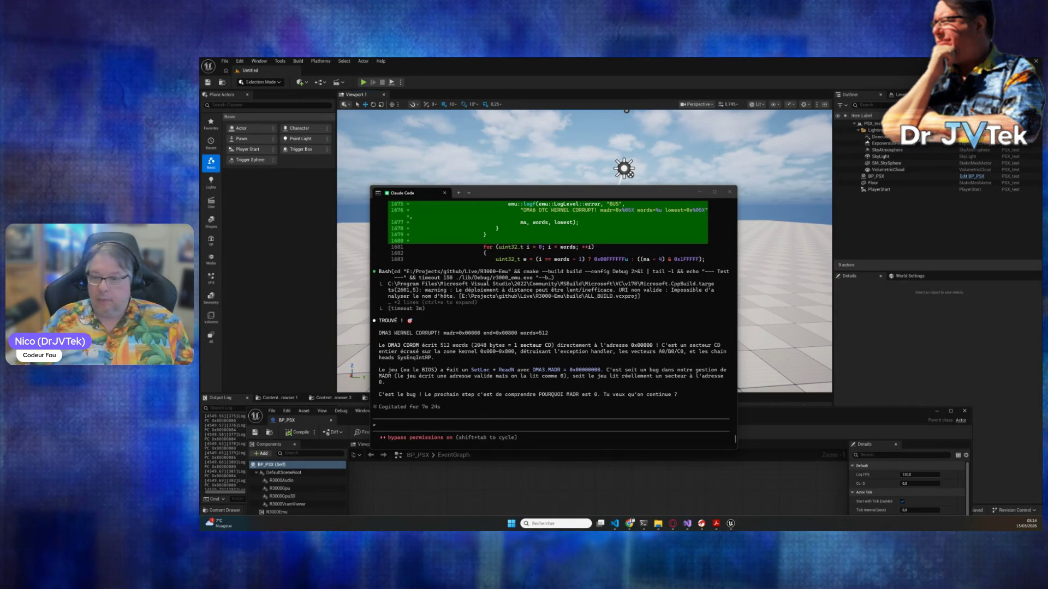
- Ask whether the zero DMA3 destination address is the game's bug or the emulator's
click(591, 423)
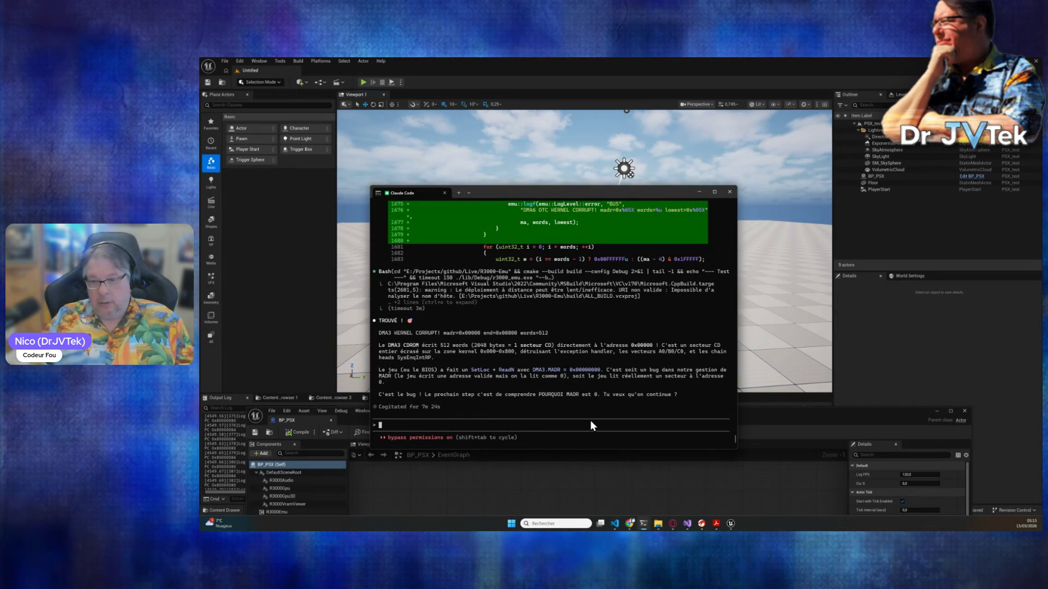
text(oket donc c'est qu)
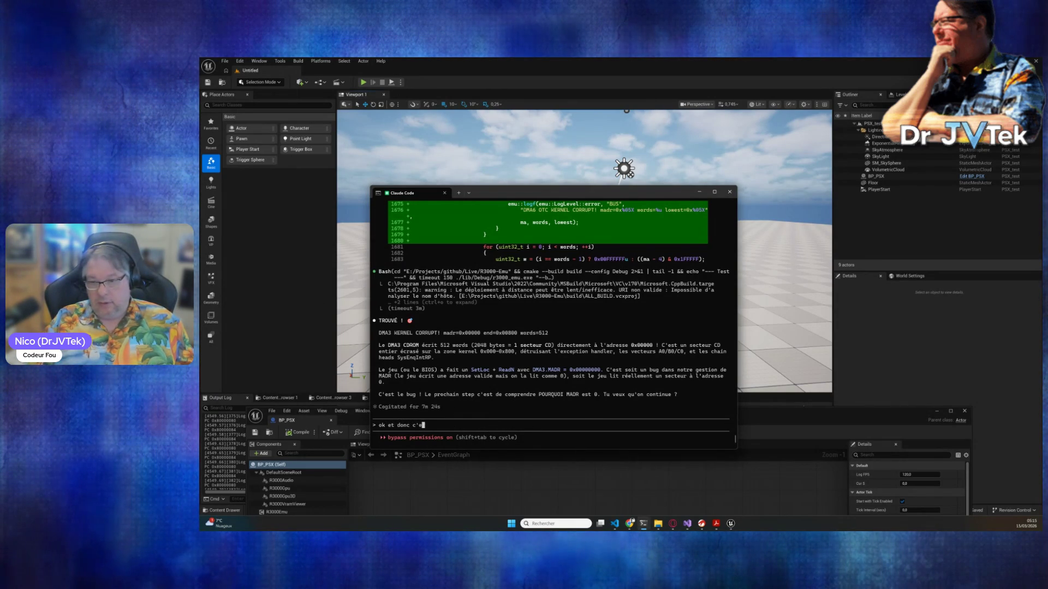
text(oi ? )
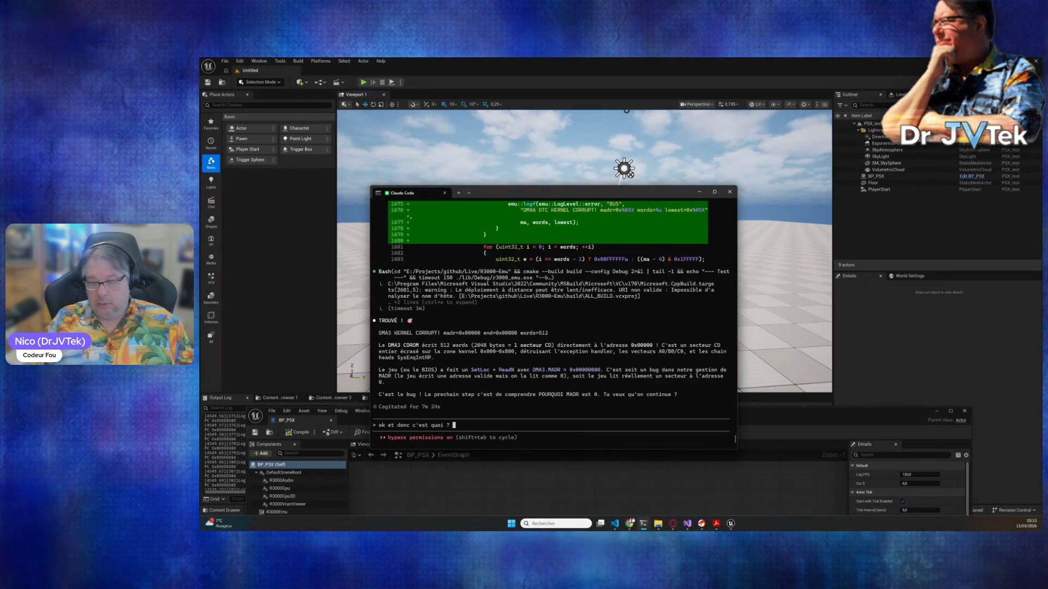
text(un bug d)
text(? de che)
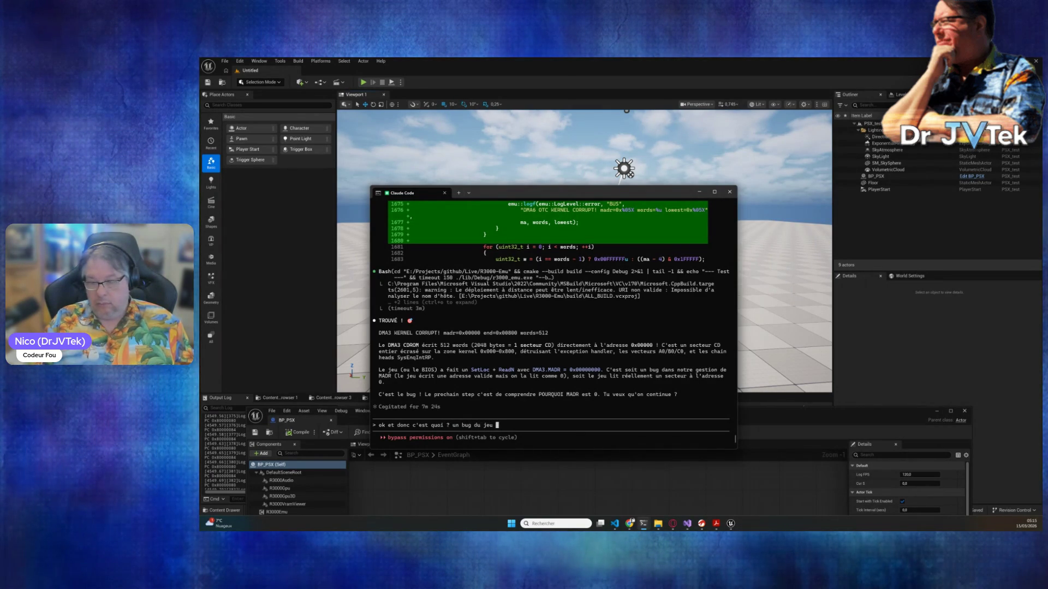
text(nu)
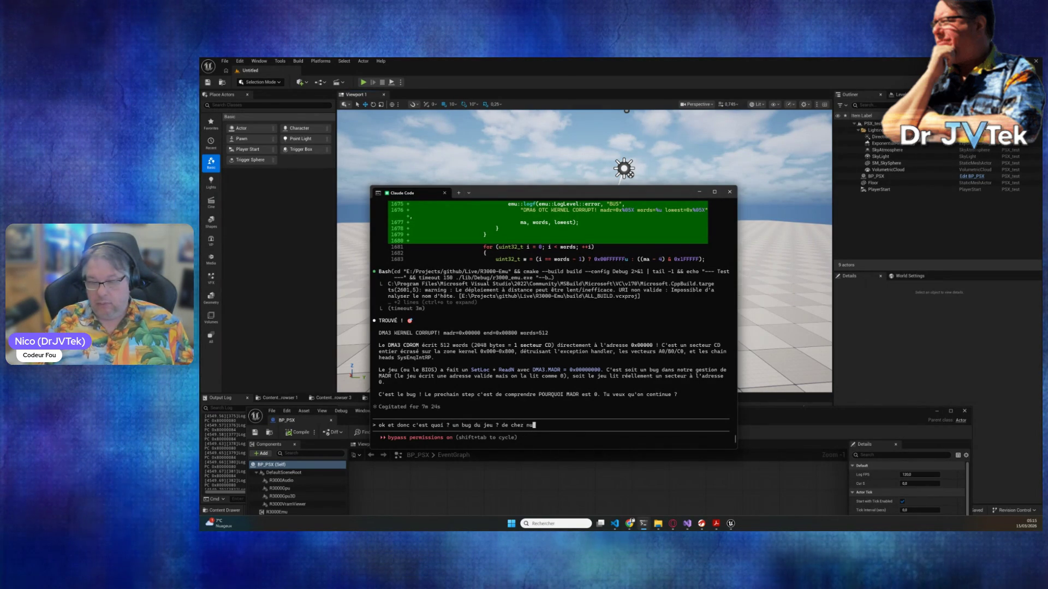
key(BackSpace)
text(ous ? pourquoi tu l'as en CLI ?)
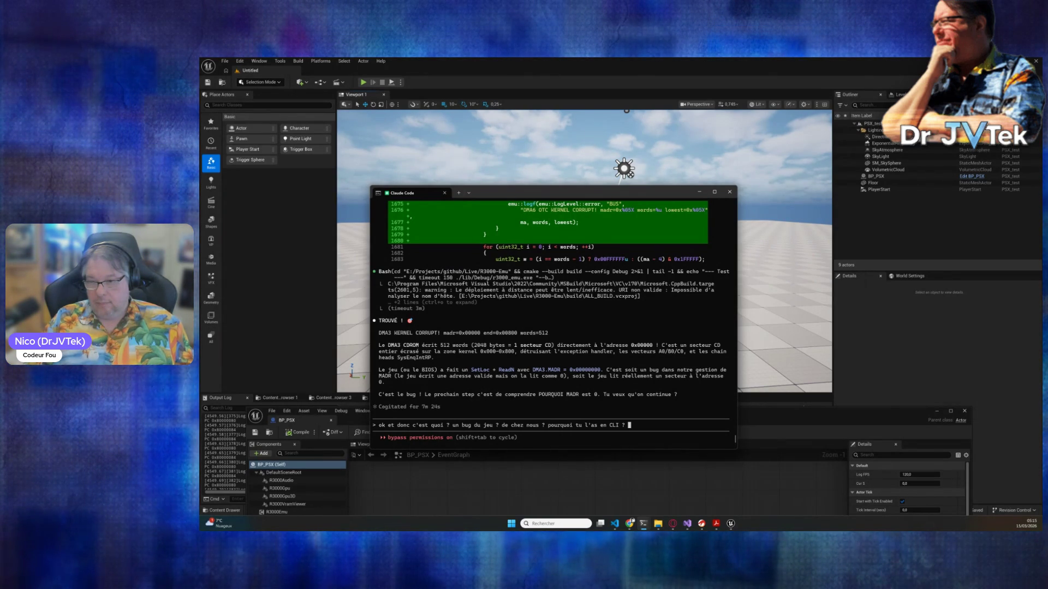
key(Return)
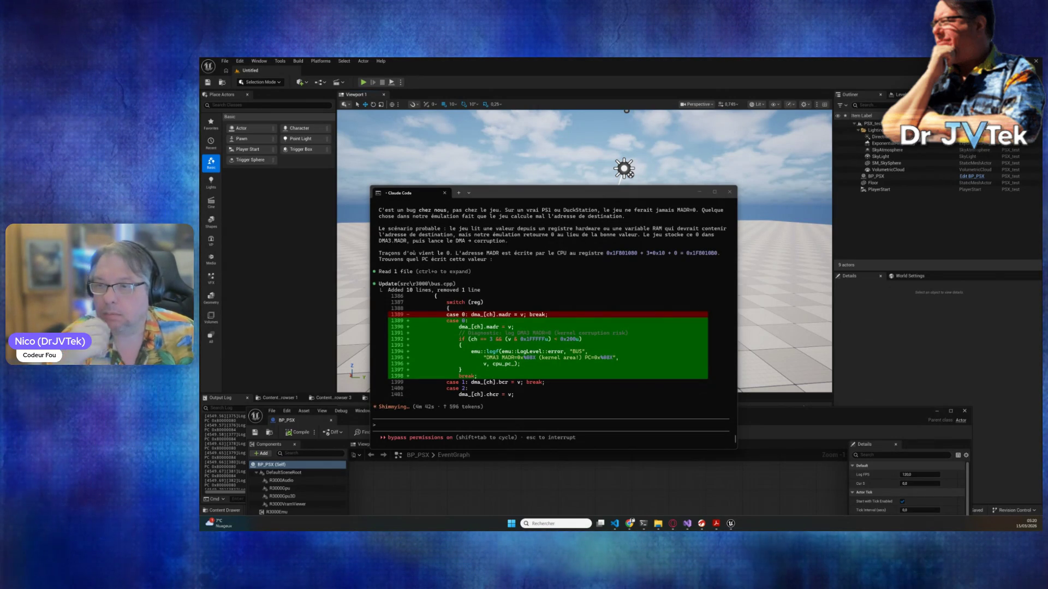
- Send the joking remark that a cleaner way to do this kind of debugging should exist
scroll(557, 324, up, 3)
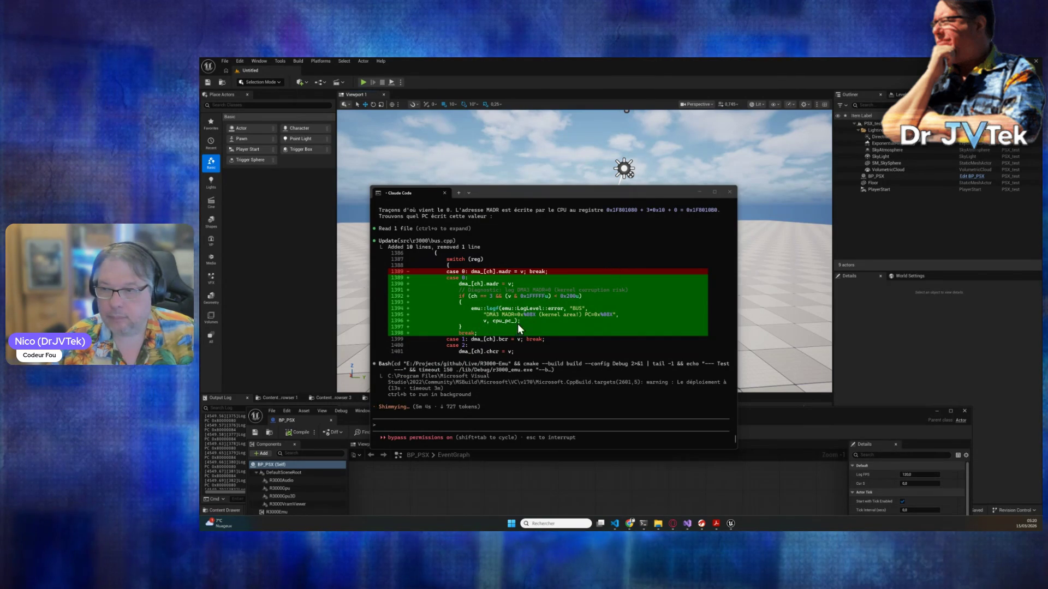
click(461, 421)
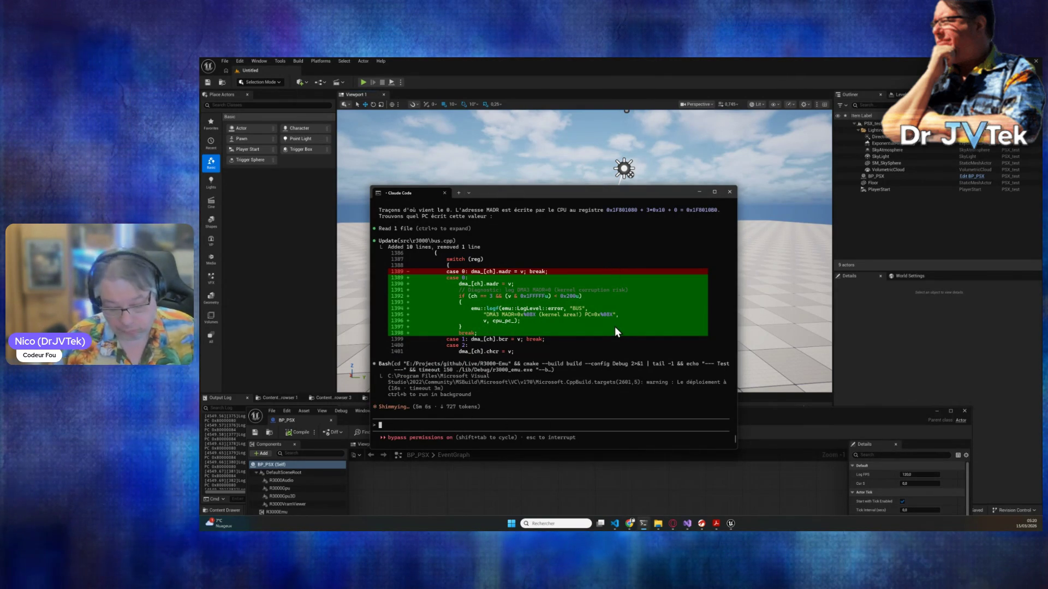
text(un jour o)
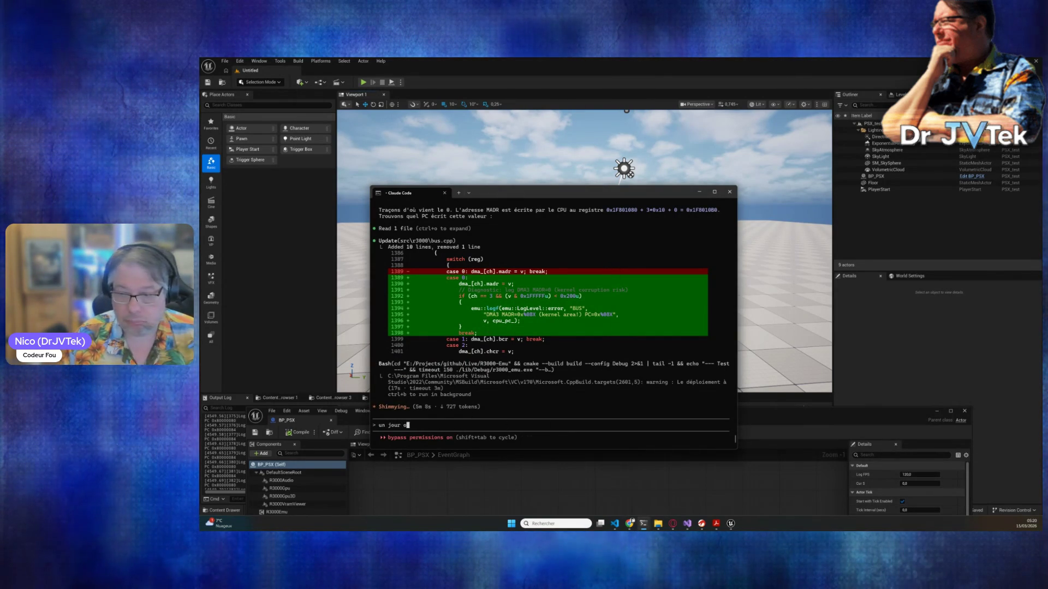
text(n va mourir a)
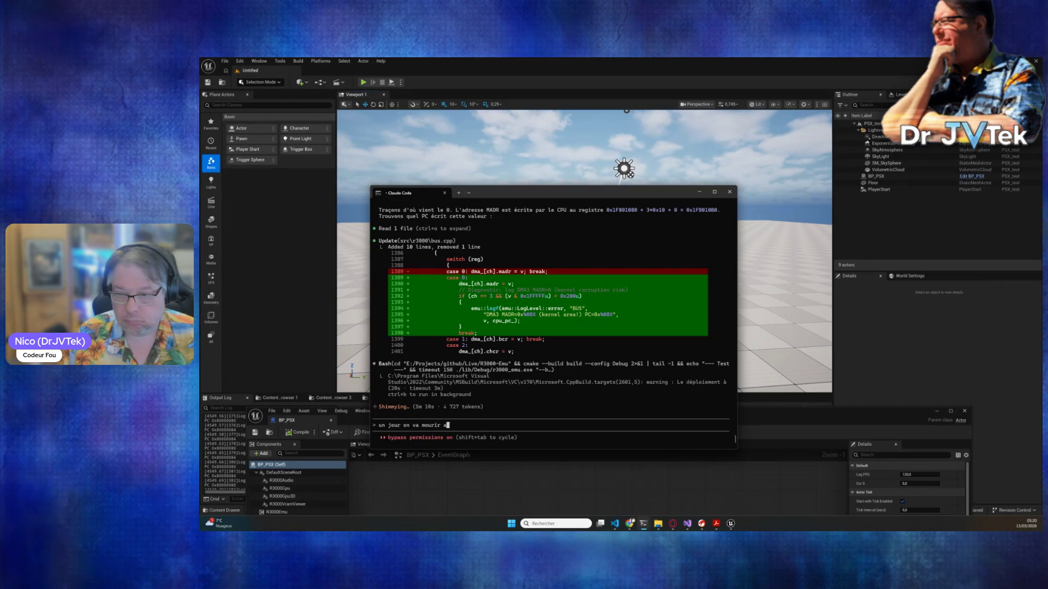
text(vec les clen ..)
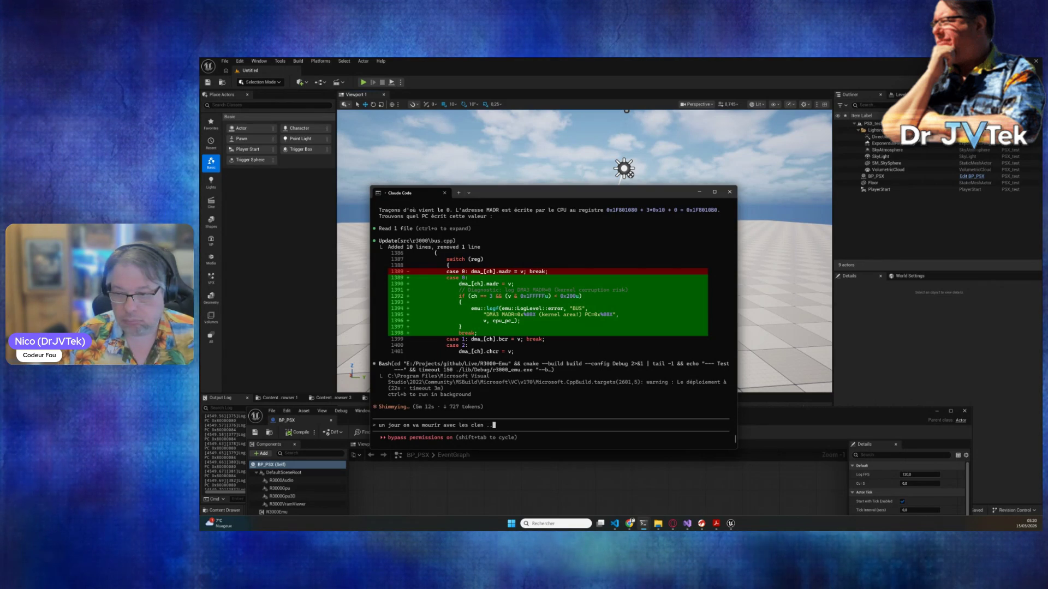
key(BackSpace)
key(BackSpace)
key(BackSpace)
key(BackSpace)
text(an ... )
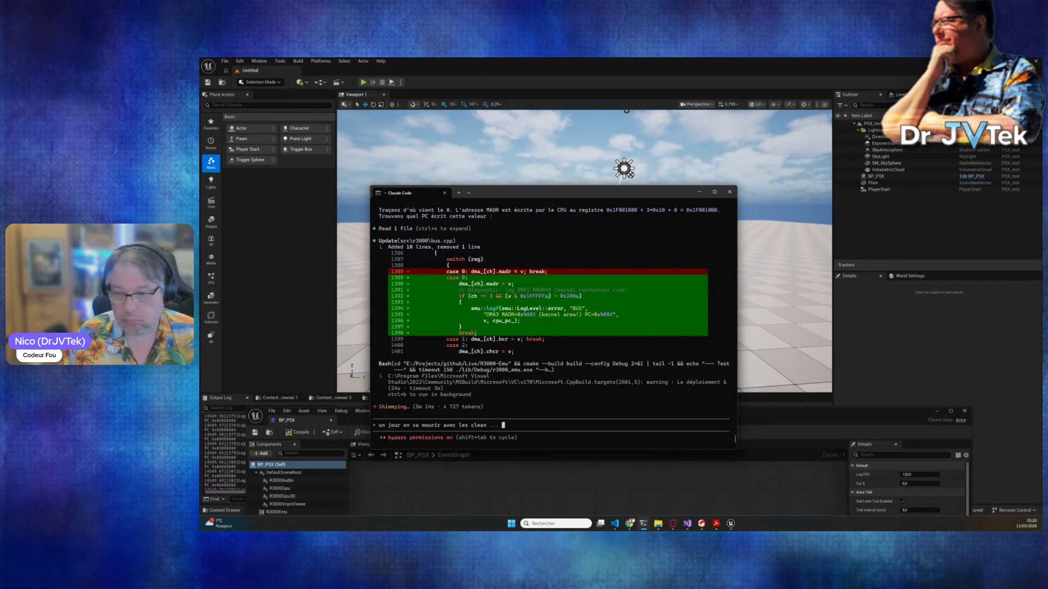
text(:( ...  on aurrait d)
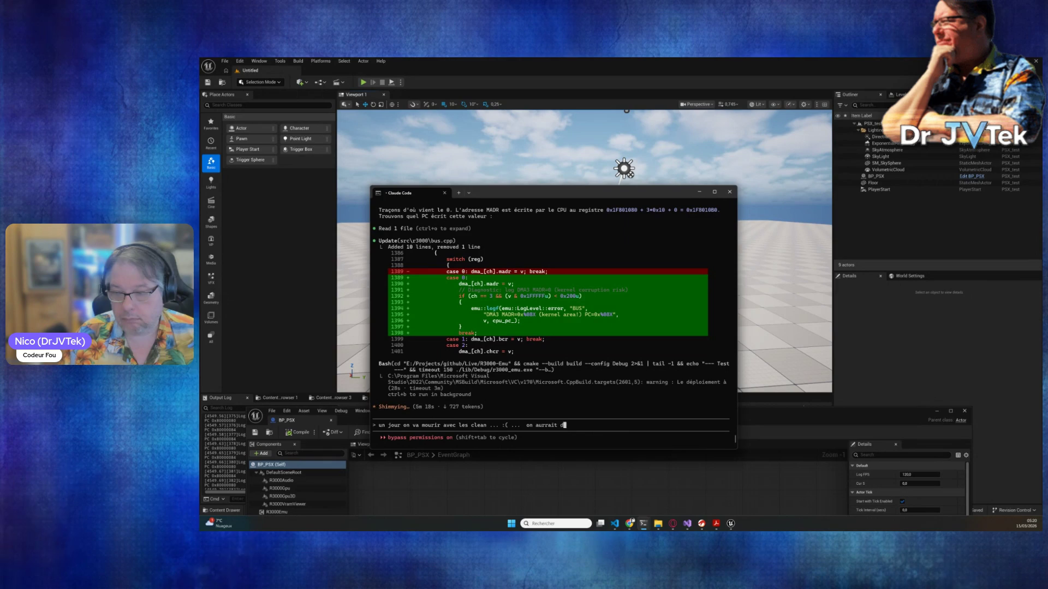
text(ruc plus p)
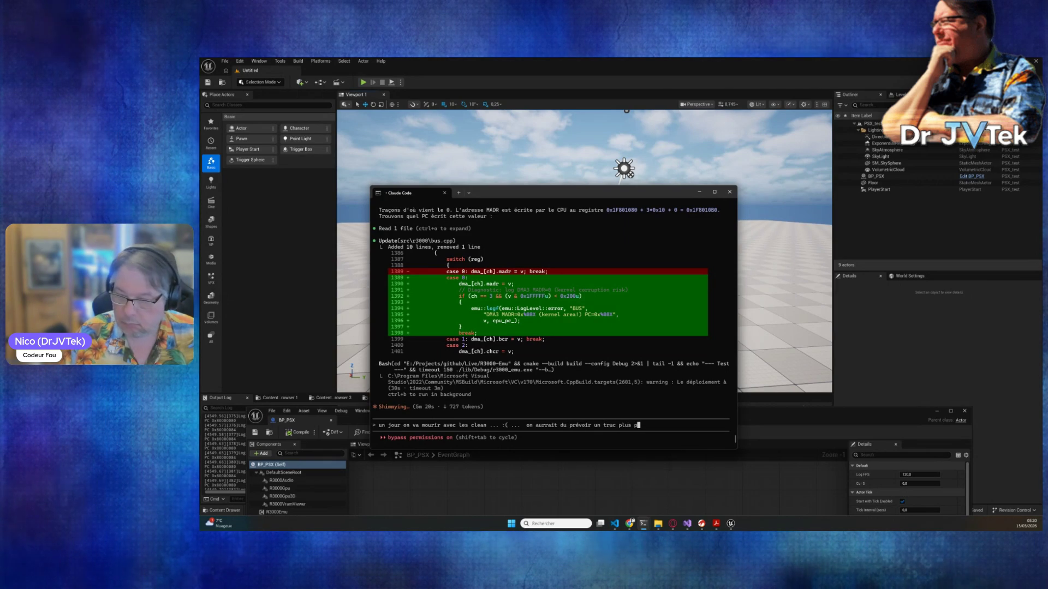
text(o)
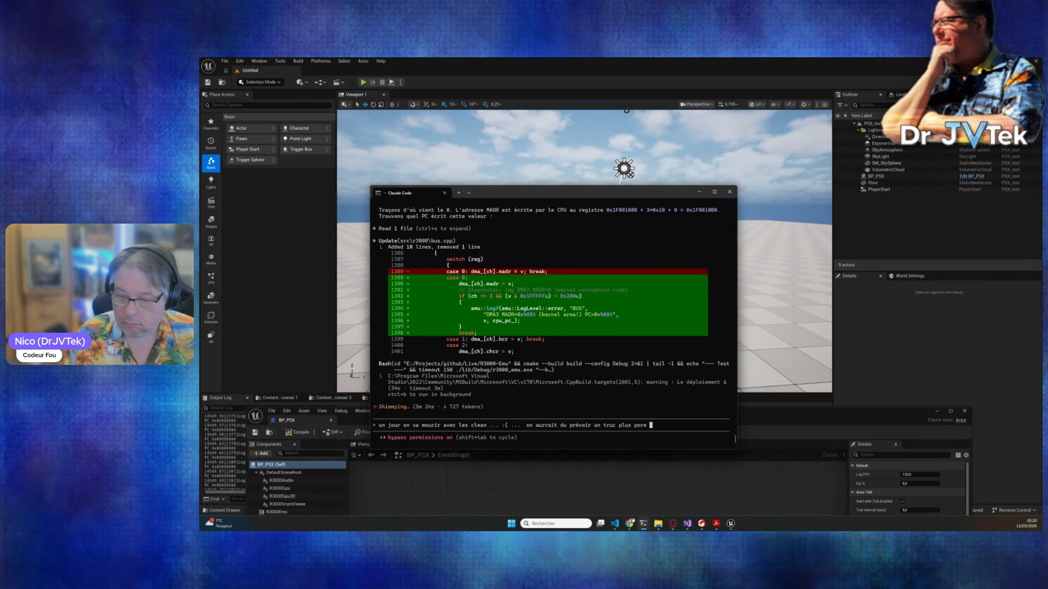
key(BackSpace)
text(ro)
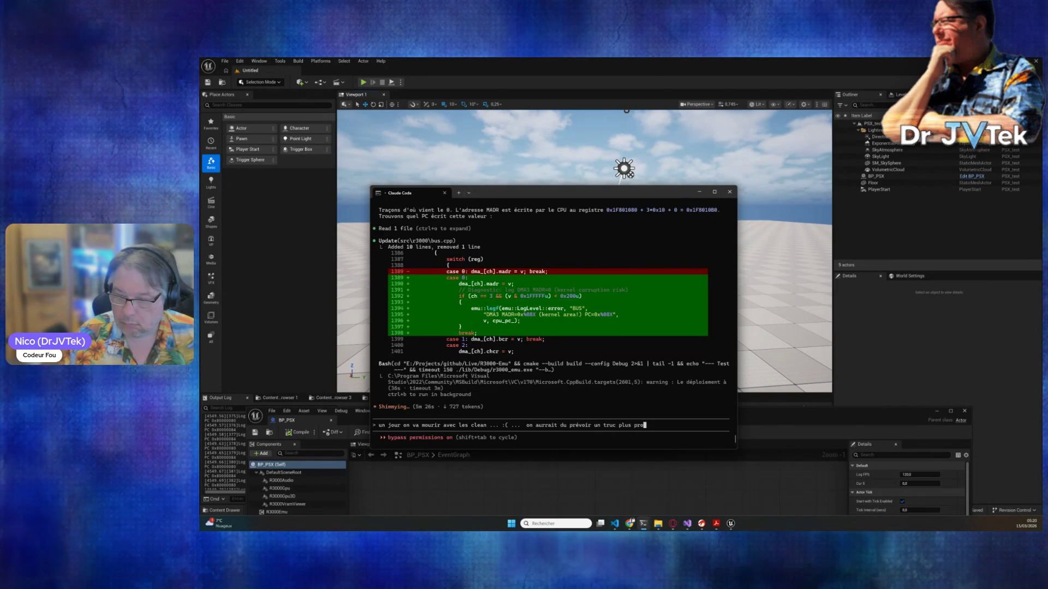
text(pre pour faire ce )
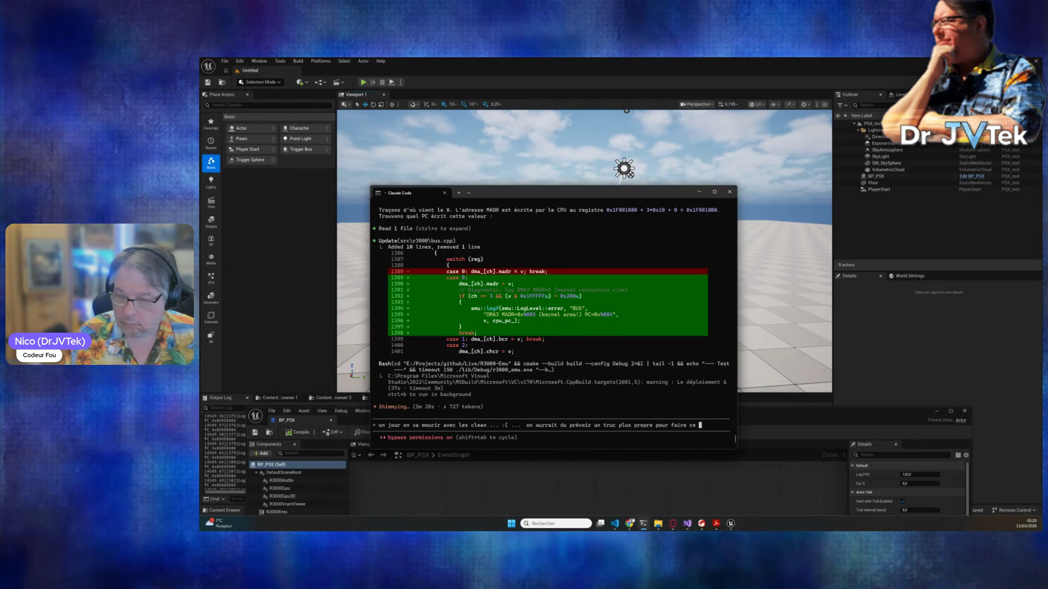
text(type de debug ... lol )
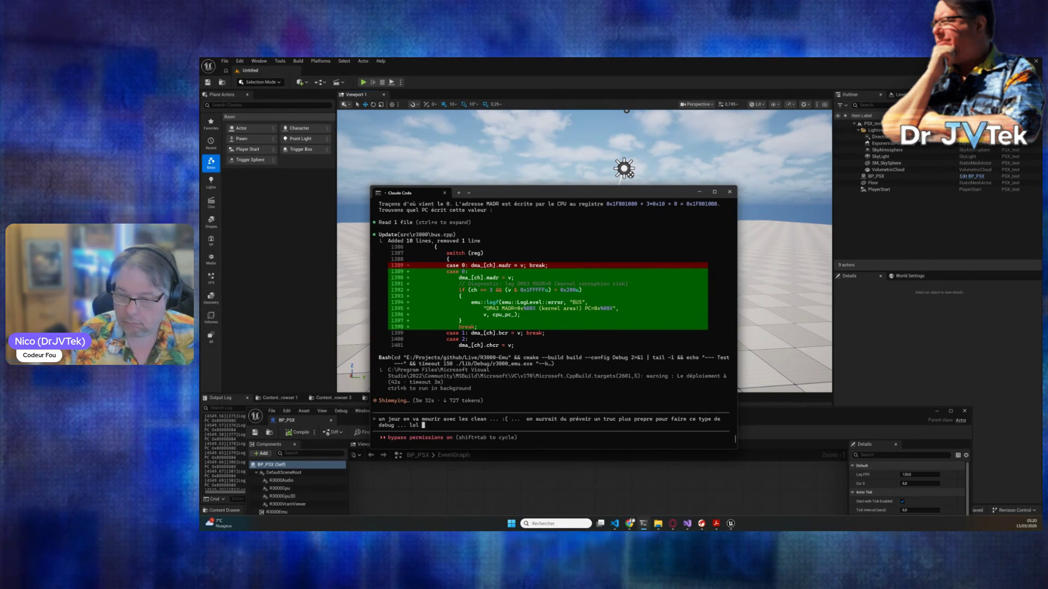
text(mais bon)
key(Return)
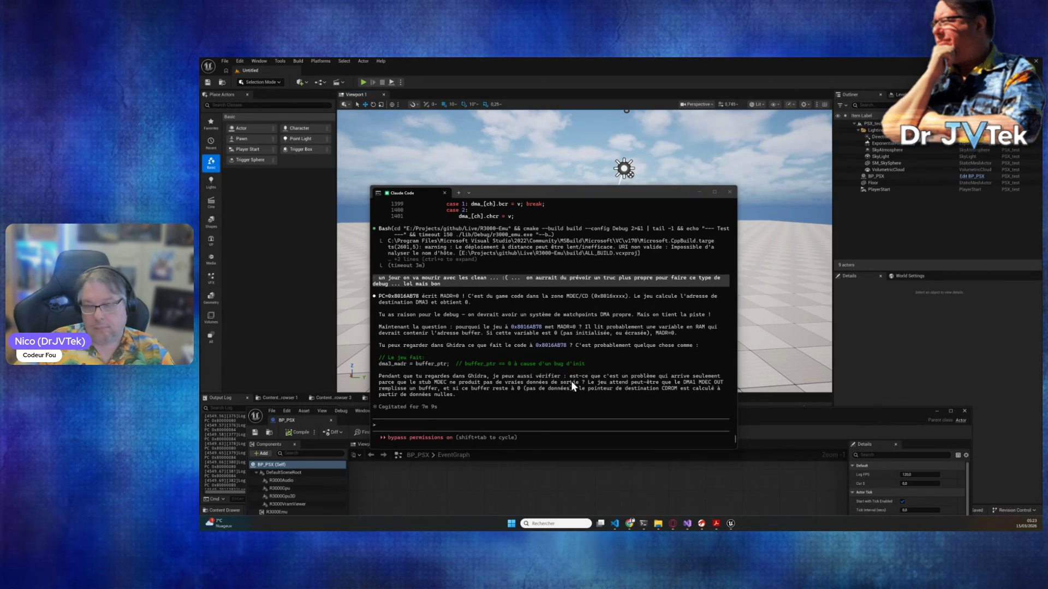
- Start a message noting the same problem already occurred before the recent changes
click(478, 420)
text(o)
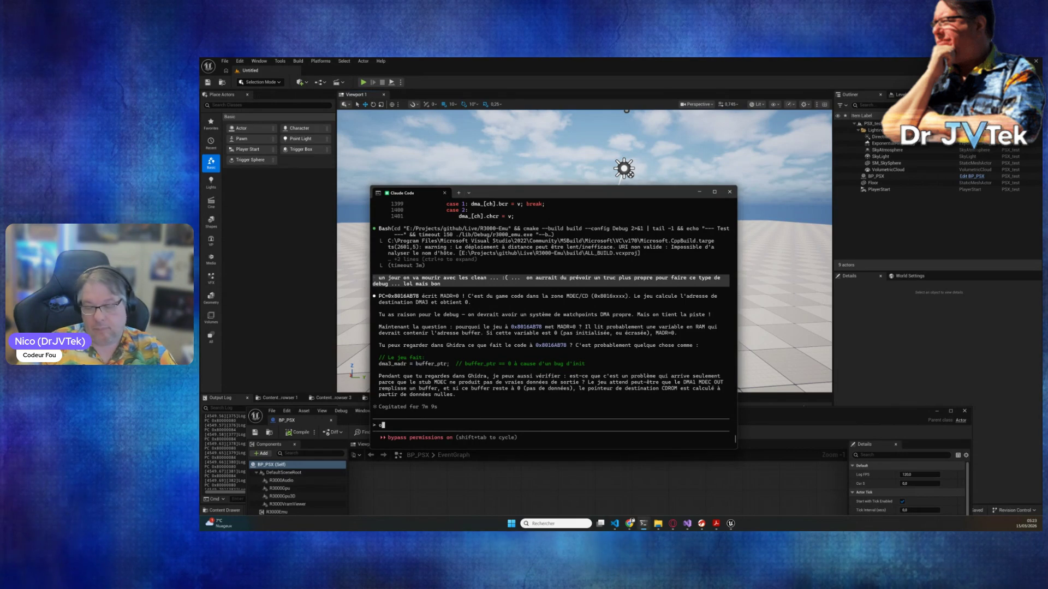
text(n avais le même sou)
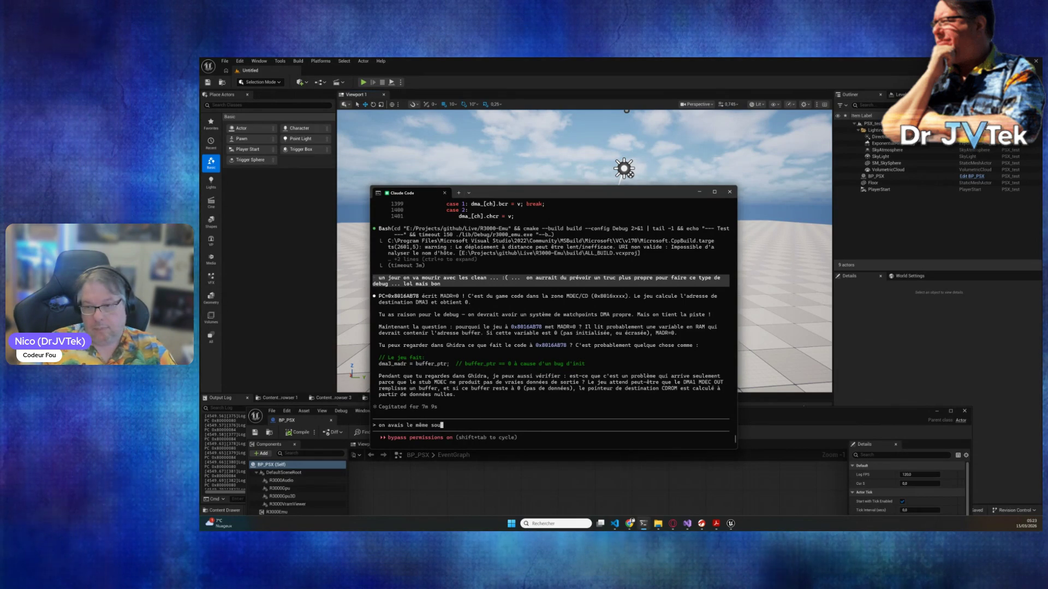
text(cis avant que tu fas)
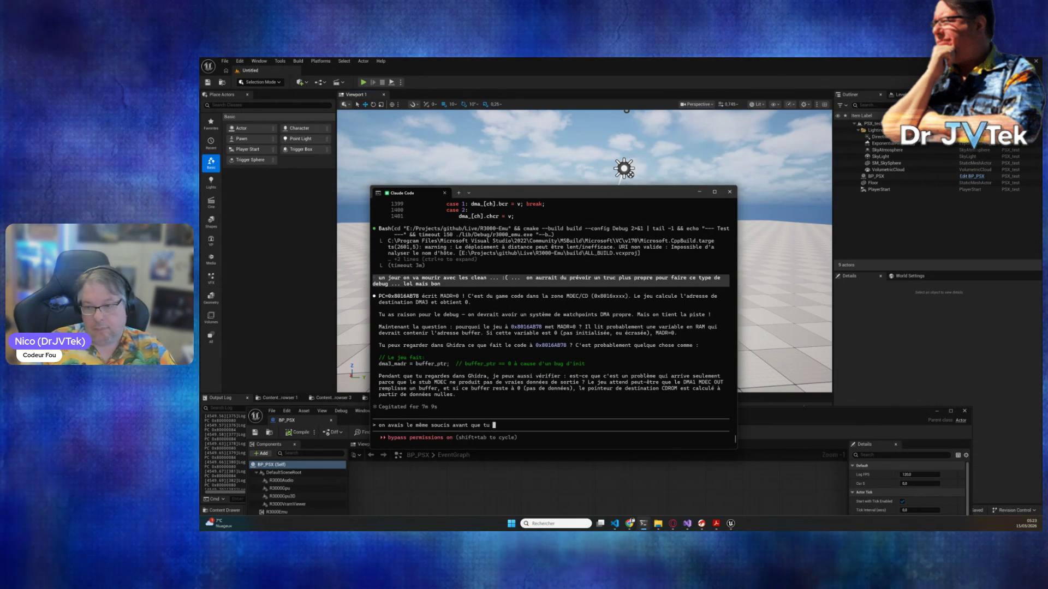
- Finish and send the message that the problem predates the stubs
key(BackSpace)
text(ce)
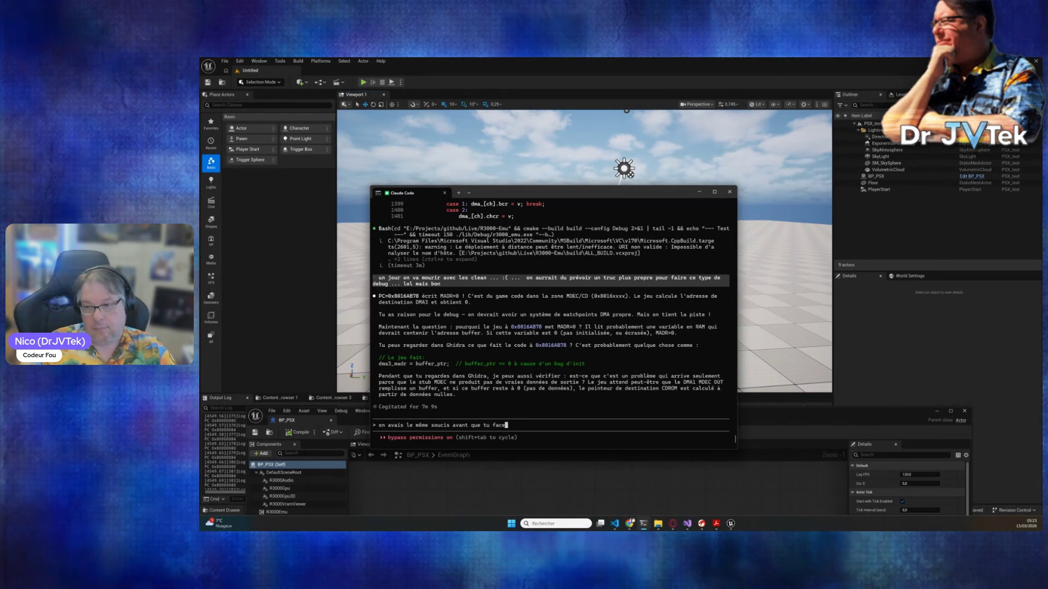
text(s les stubs ...)
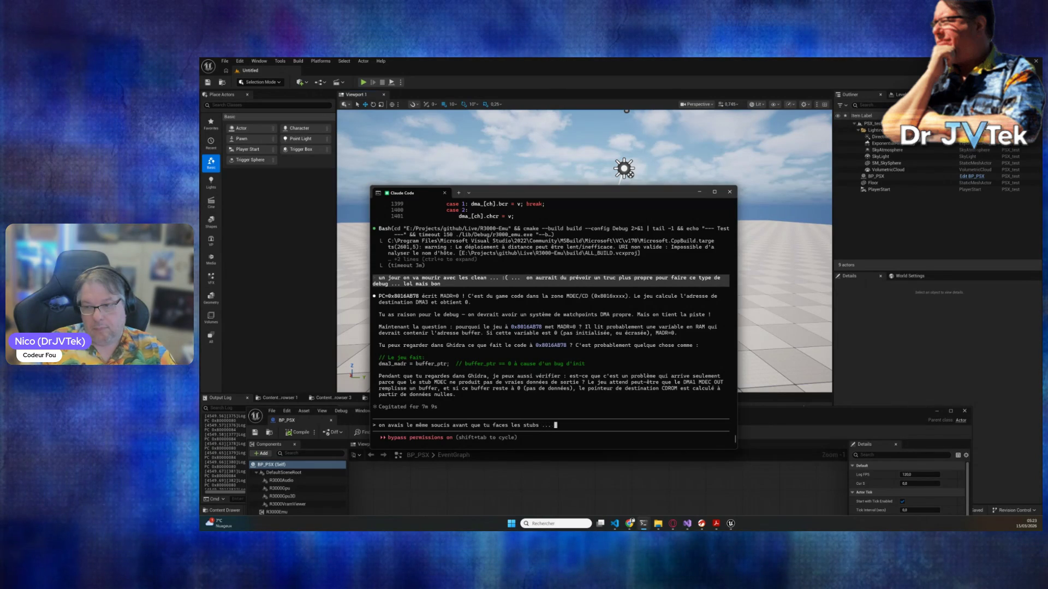
key(Return)
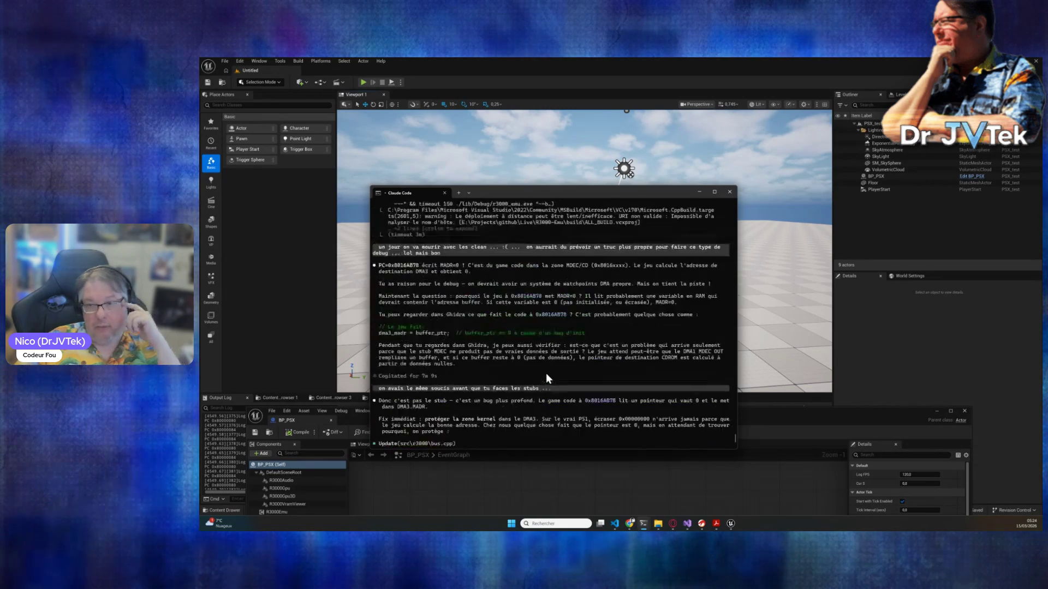
- Review the DMA3 kernel-block diff and crash-free test result, then bring up the BP_PSX Blueprint editor
scroll(546, 372, up, 6)
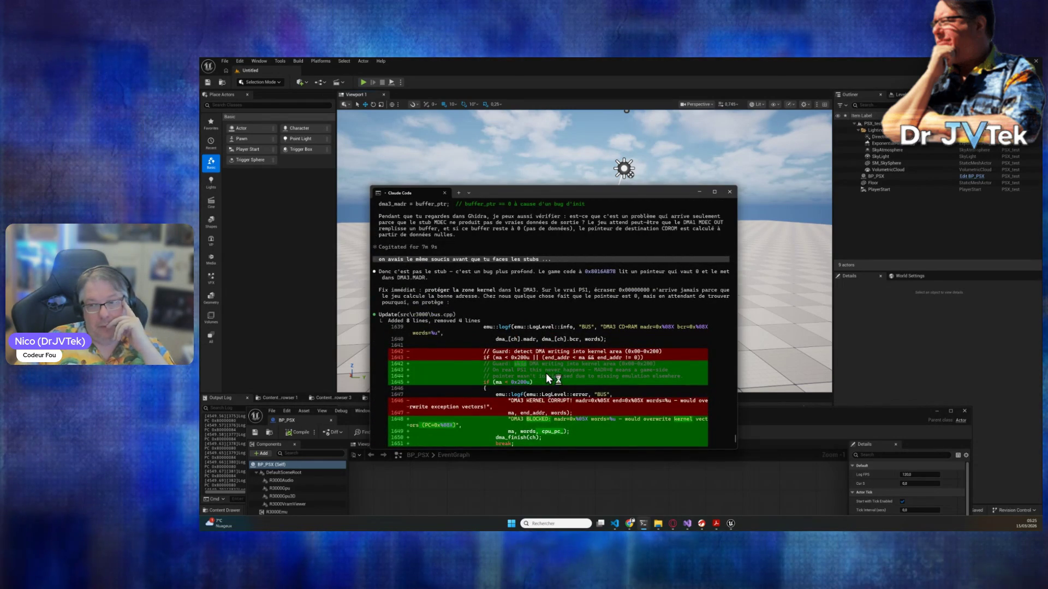
scroll(546, 372, down, 6)
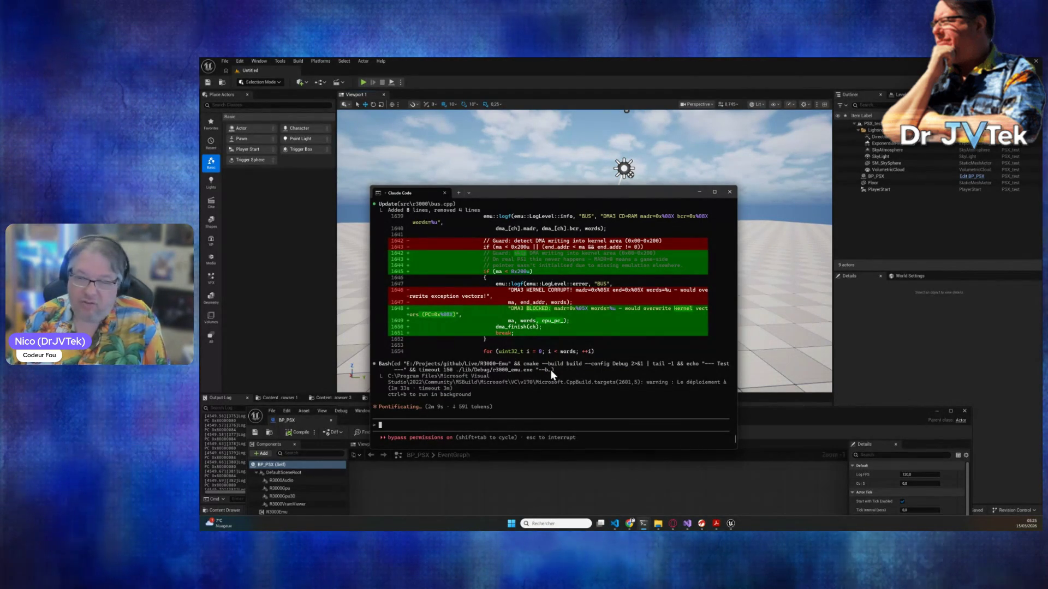
scroll(566, 348, up, 10)
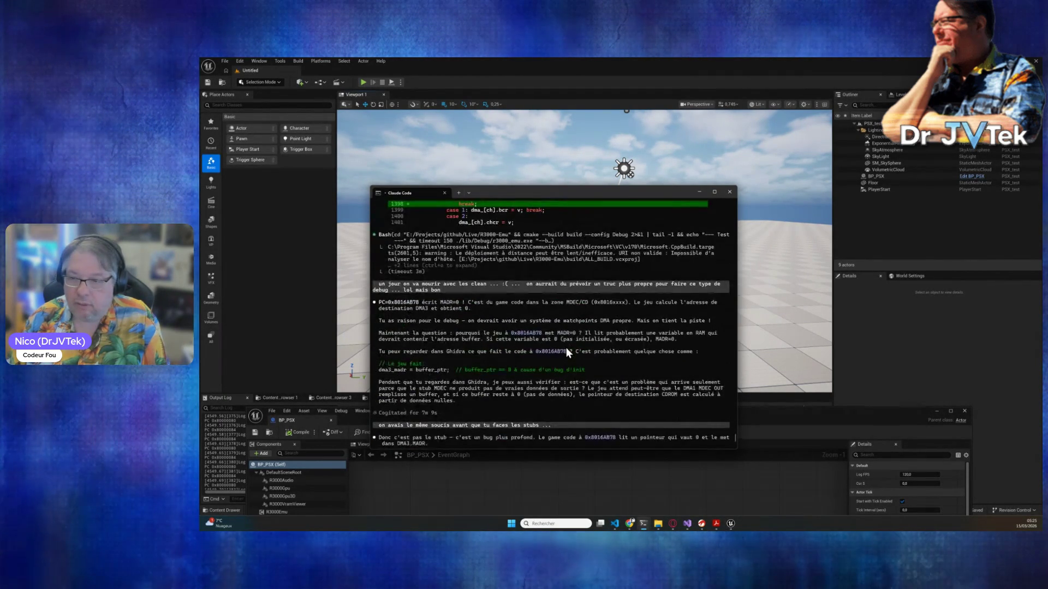
scroll(566, 348, down, 15)
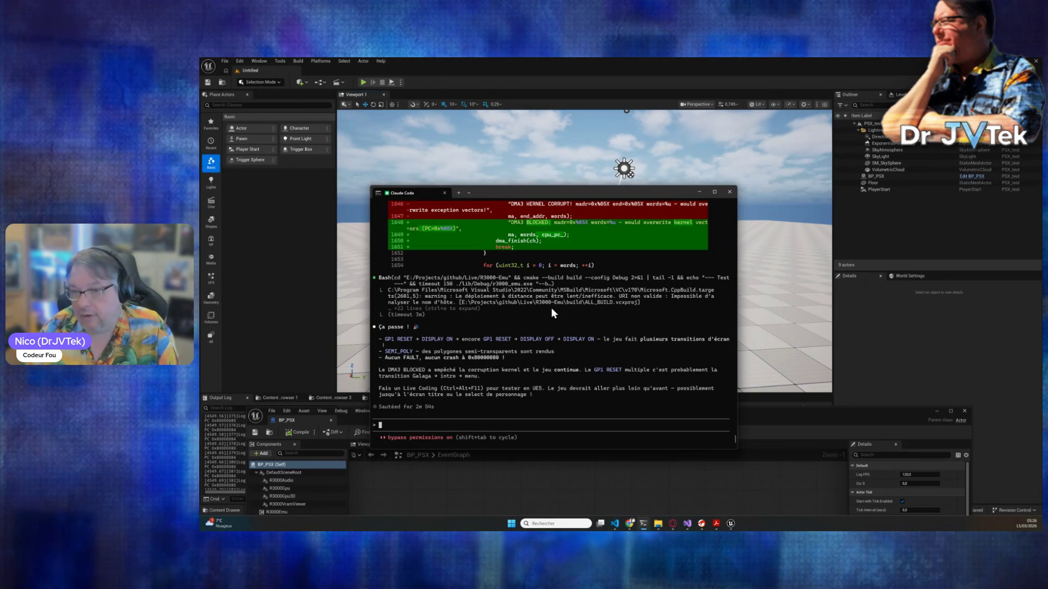
mouse_move(824, 427)
mouse_down()
mouse_move(854, 368)
mouse_move(813, 194)
mouse_move(829, 145)
mouse_up()
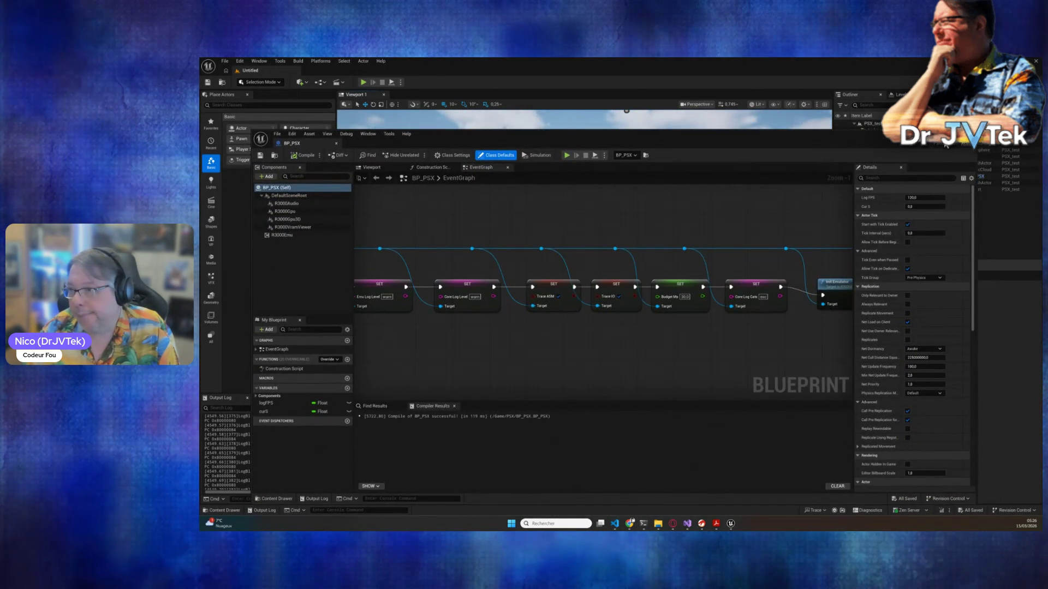
- Minimize the BP_PSX Blueprint editor and return to the Claude Code terminal
click(970, 133)
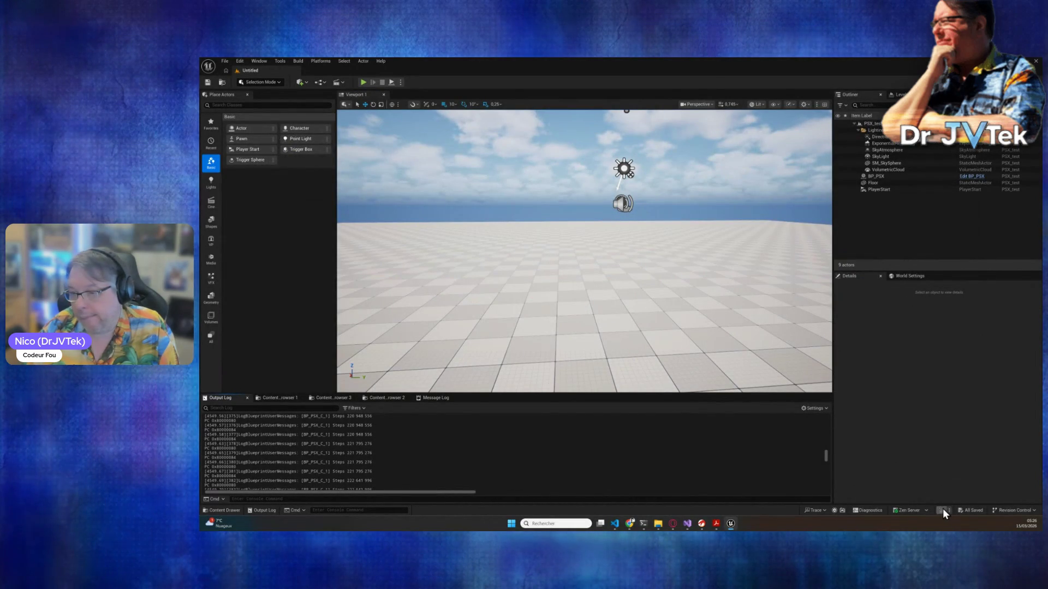
mouse_move(644, 523)
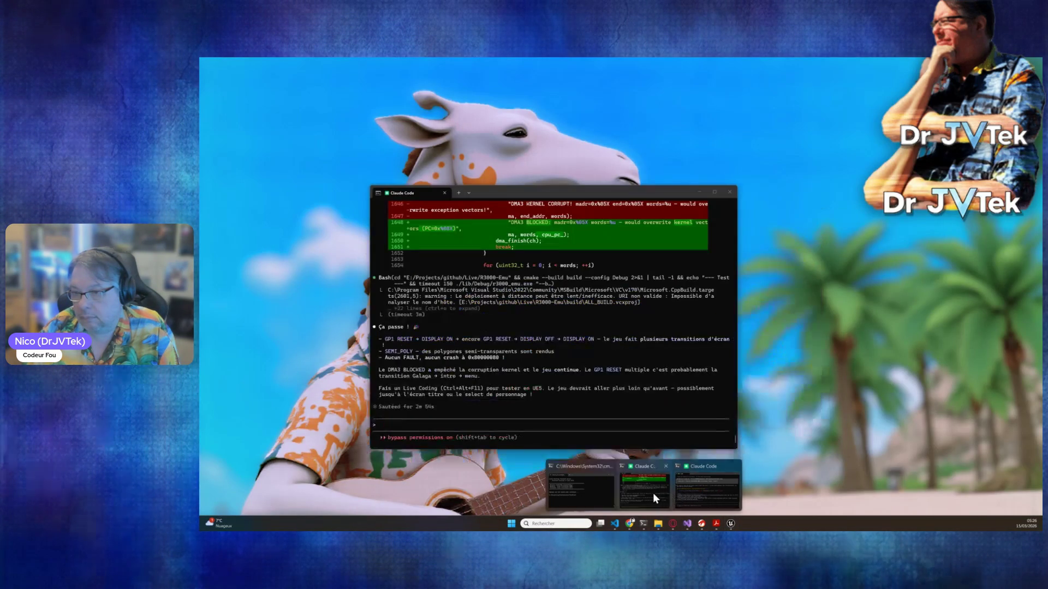
click(653, 492)
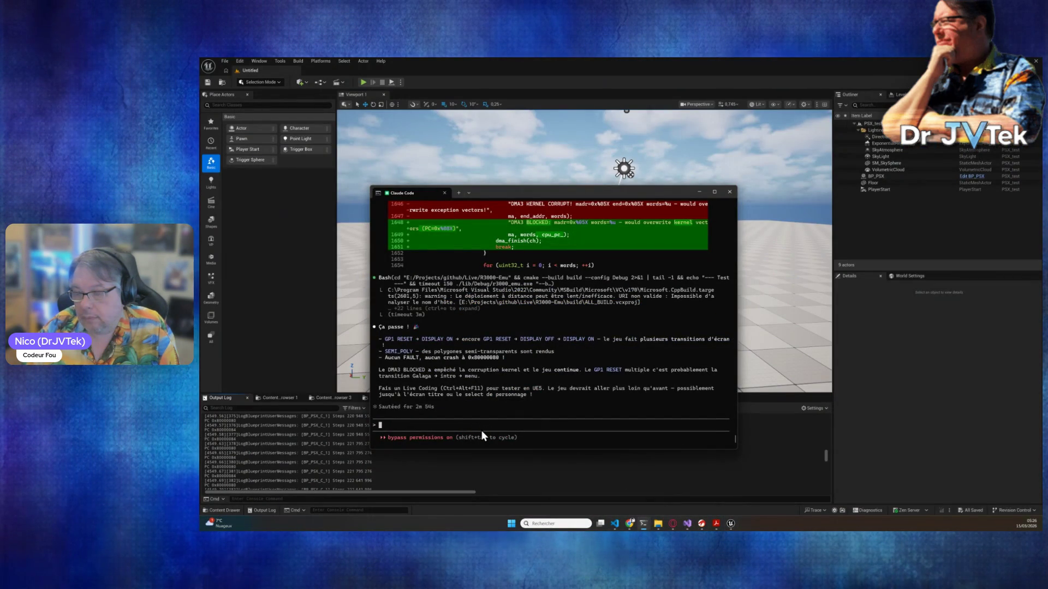
- Ask Claude whether the CLI version had the same problem too
text(mais tu avais le soucis en CLI aussi)
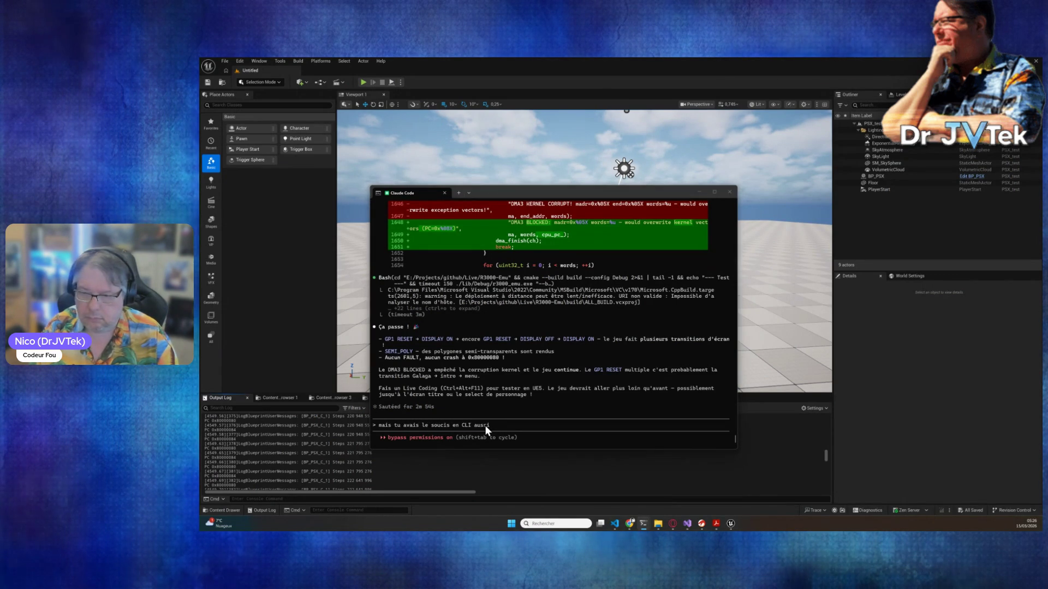
key(alt+Tab)
key(alt+Tab)
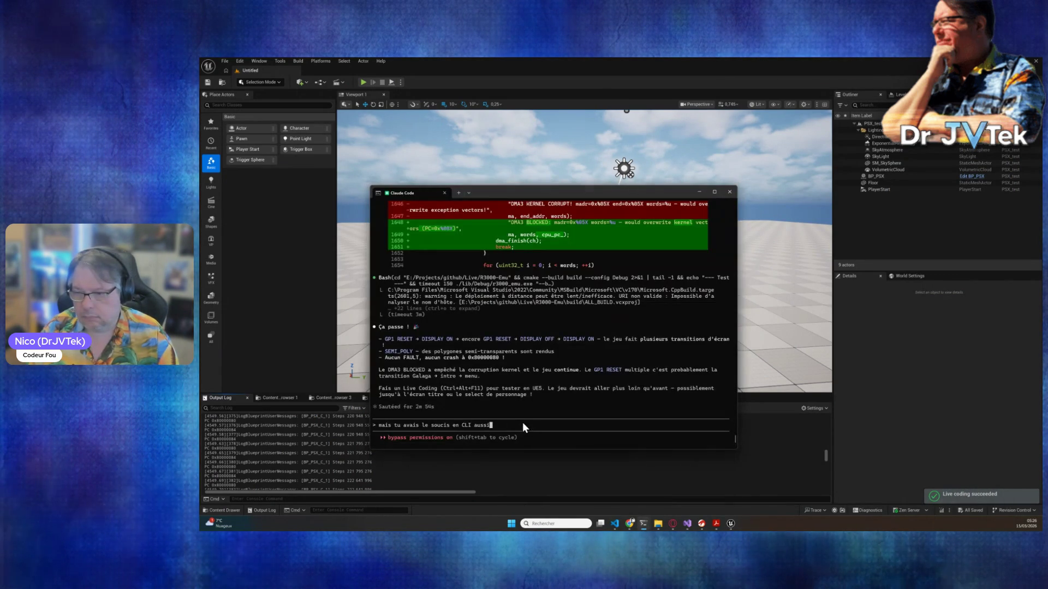
text(?)
key(Return)
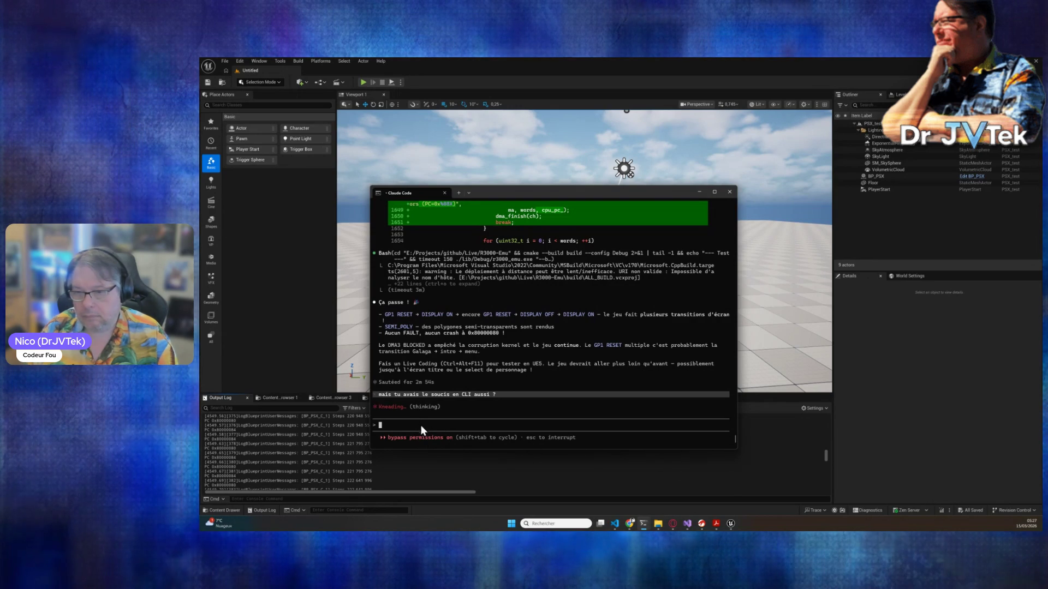
- Tell Claude this kind of guard patch is only a "so-so" fix
text(par contre)
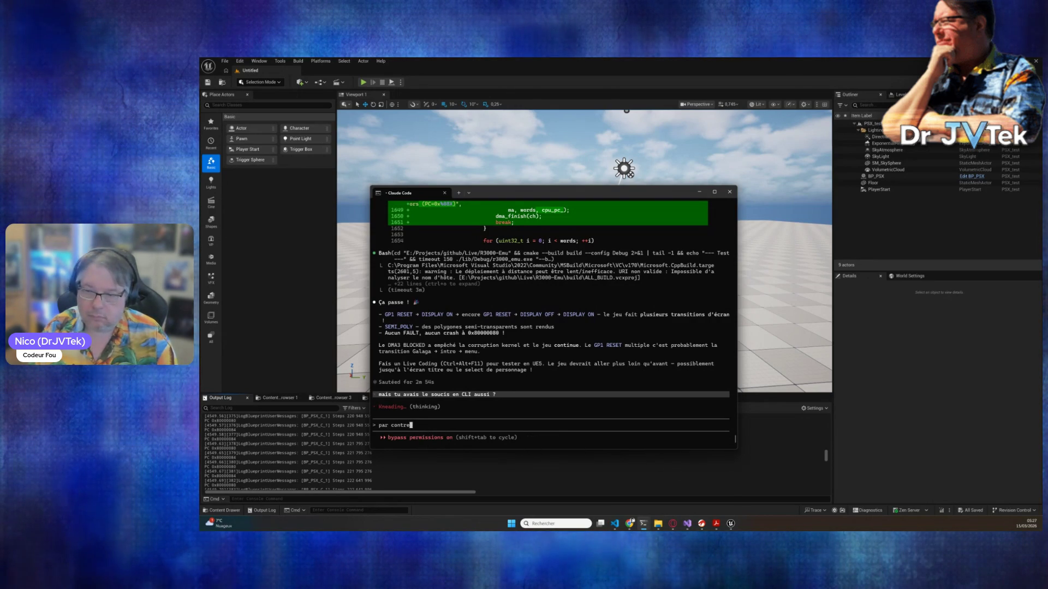
text( ce style de pa)
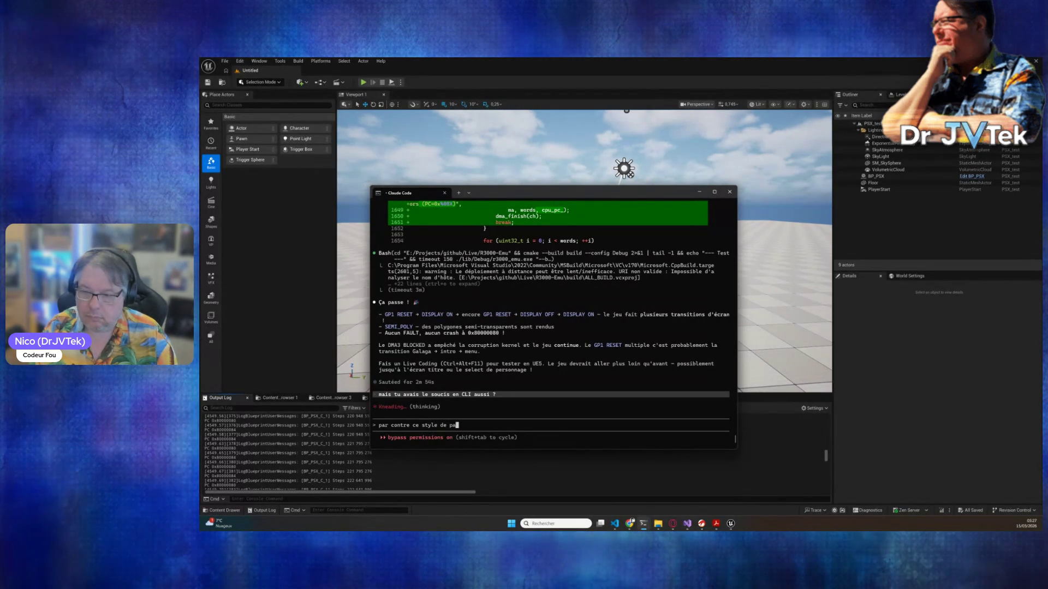
text(tch est m)
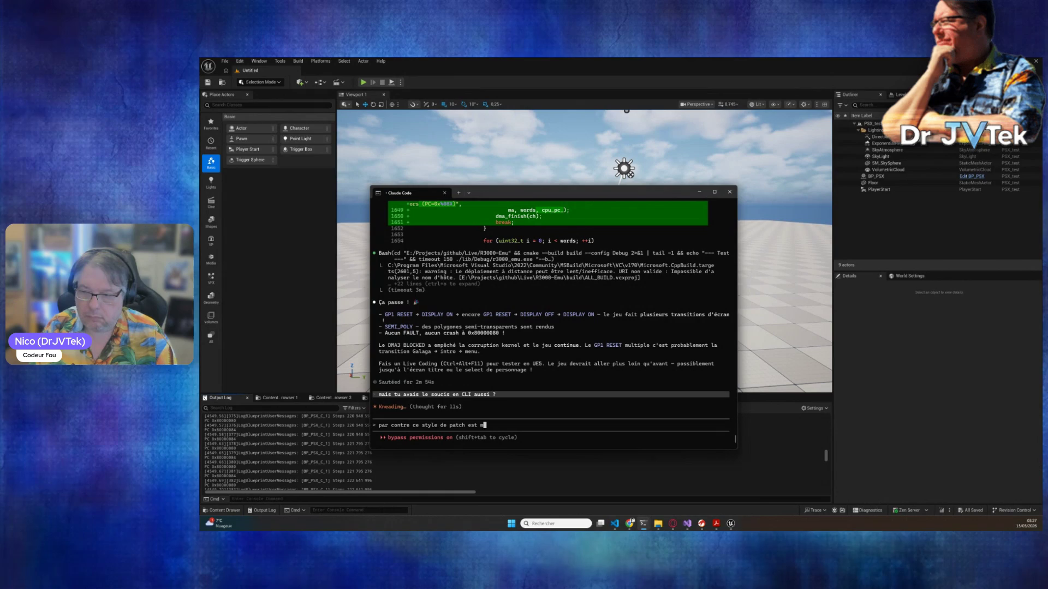
key(BackSpace)
text("moye)
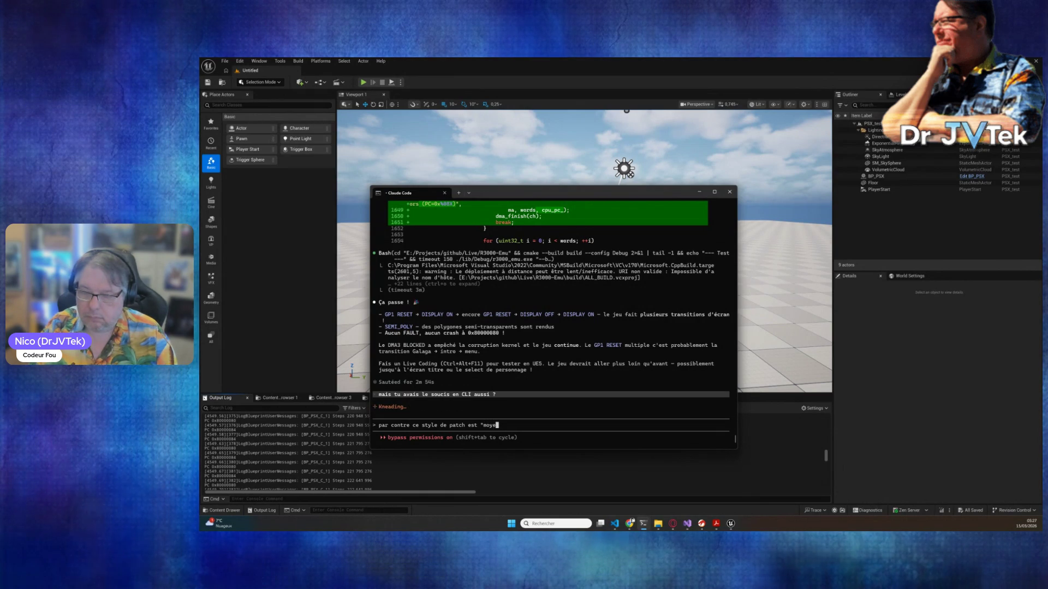
text(n" quand meêm)
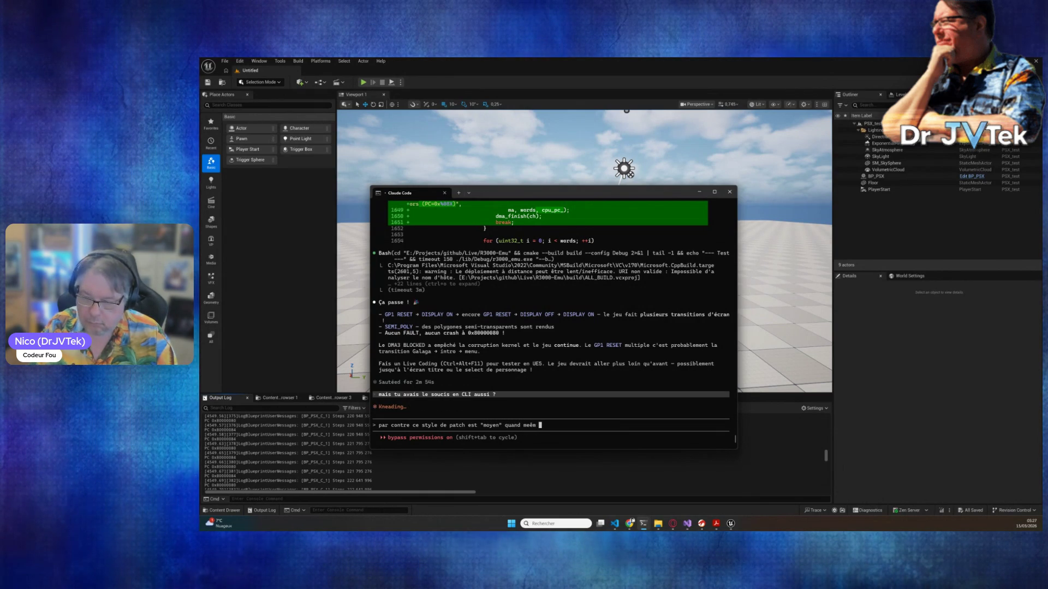
key(BackSpace)
key(BackSpace)
key(BackSpace)
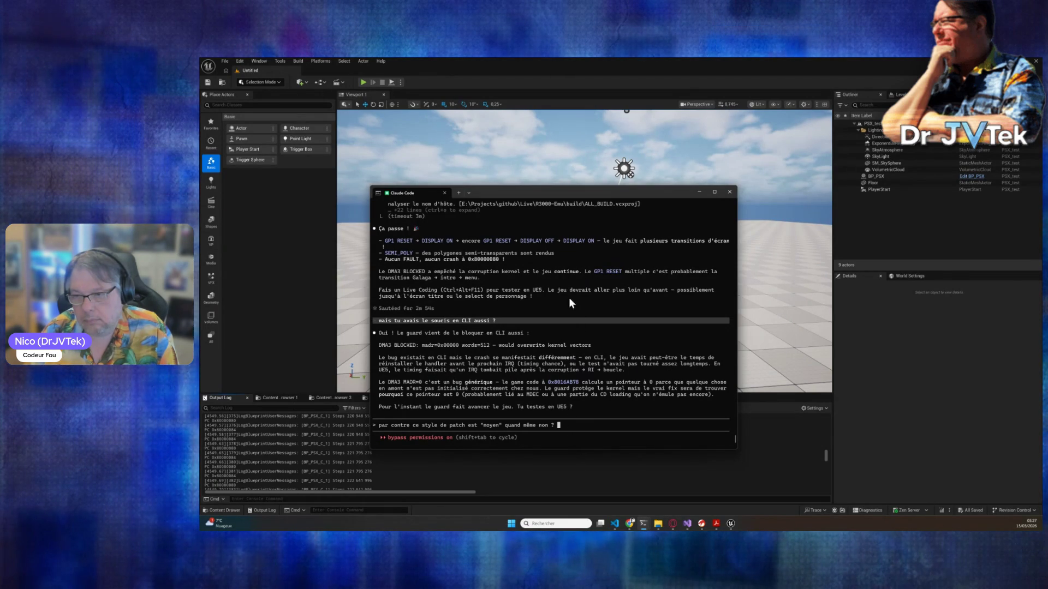
key(Return)
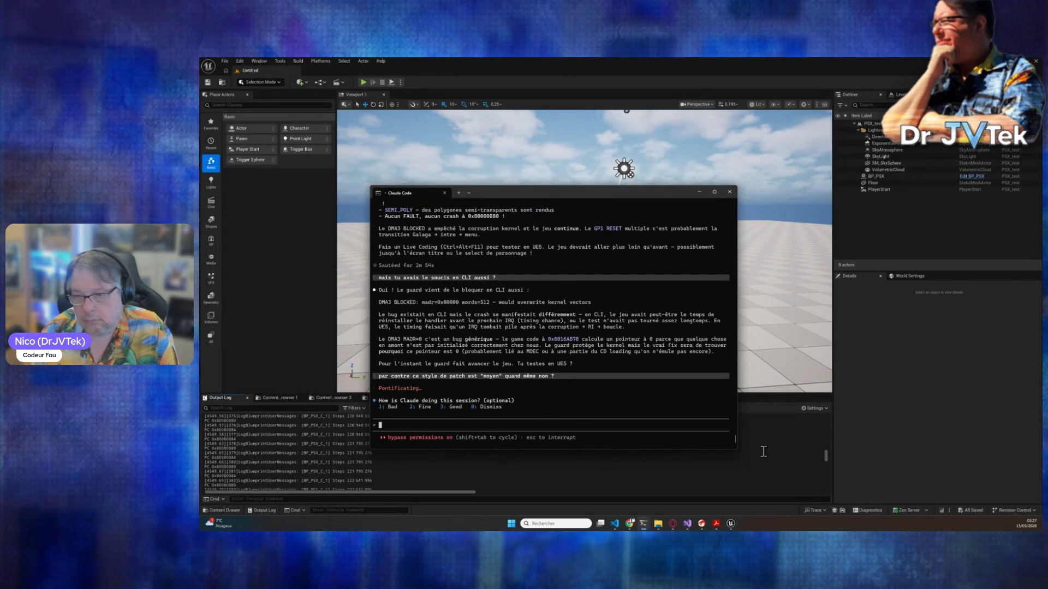
click(783, 468)
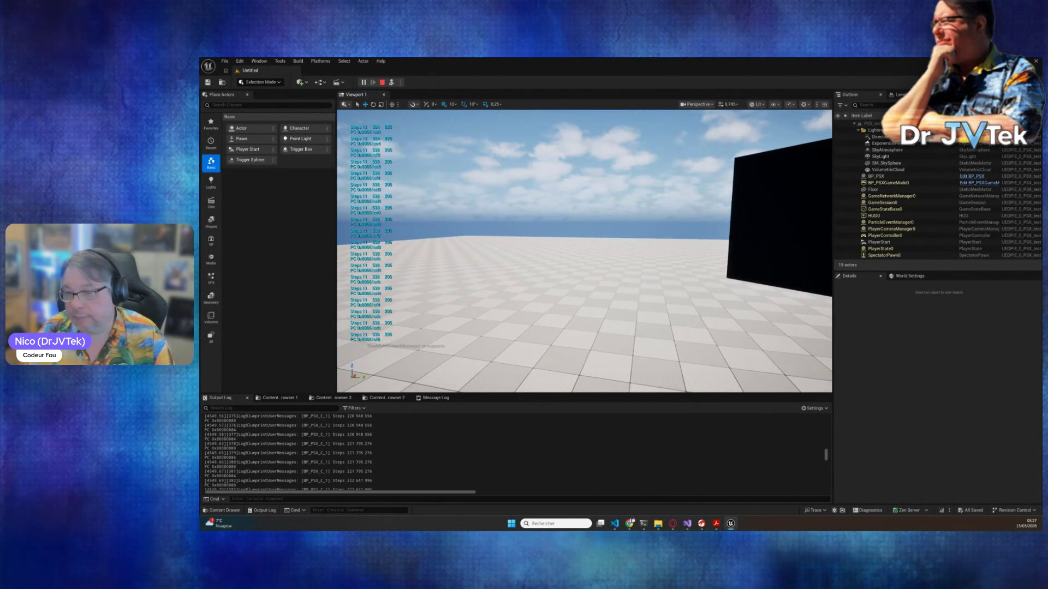
- Stop the Unreal play session and reopen the BP_PSX Blueprint's Event Graph
click(382, 84)
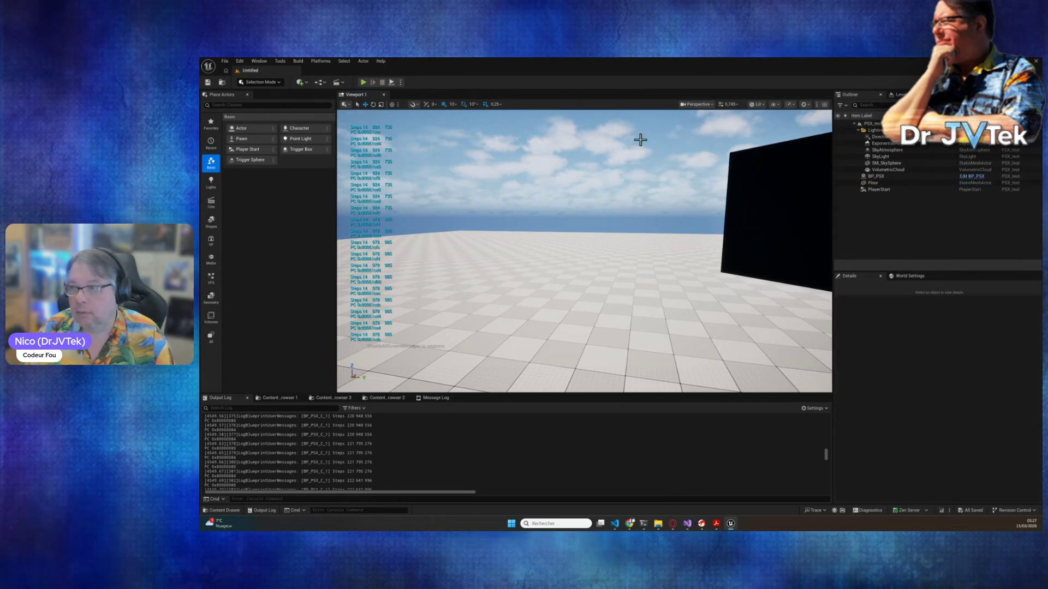
click(972, 177)
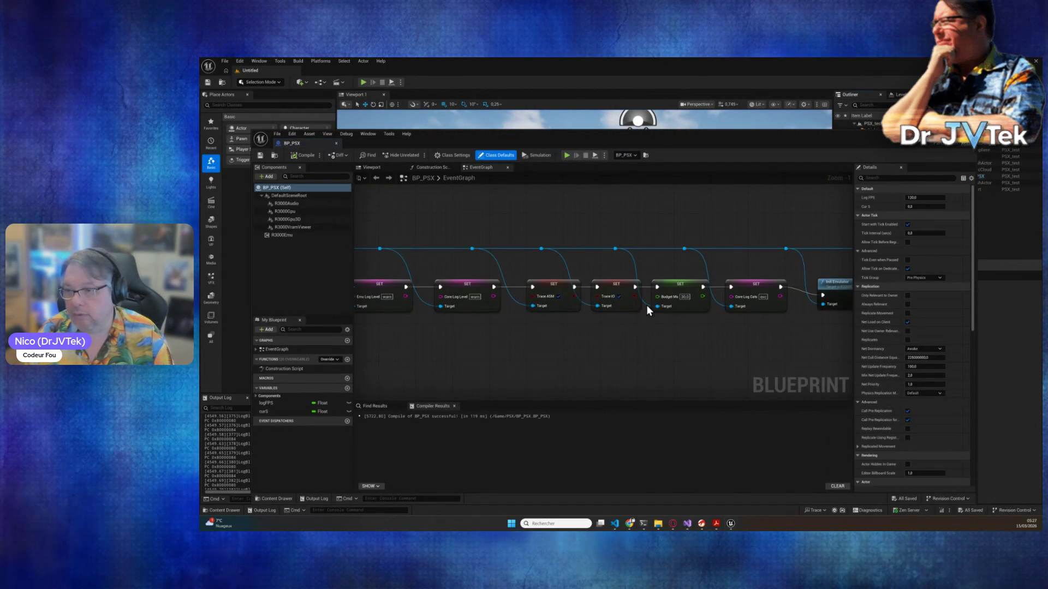
- Disable Trace IO on the BP_PSX SET node, compile, save, and close the Blueprint
click(618, 296)
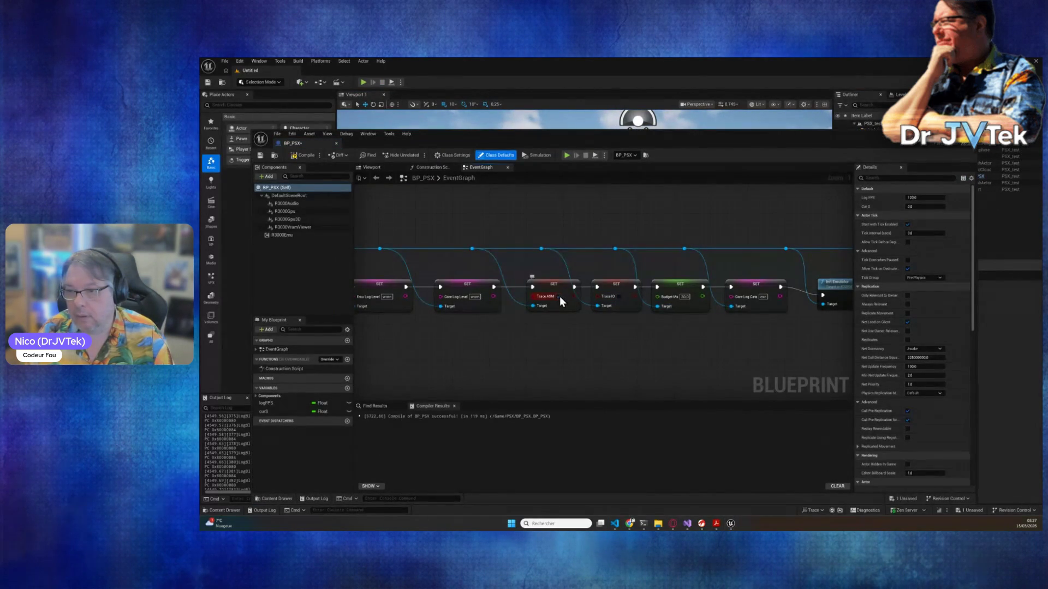
click(303, 157)
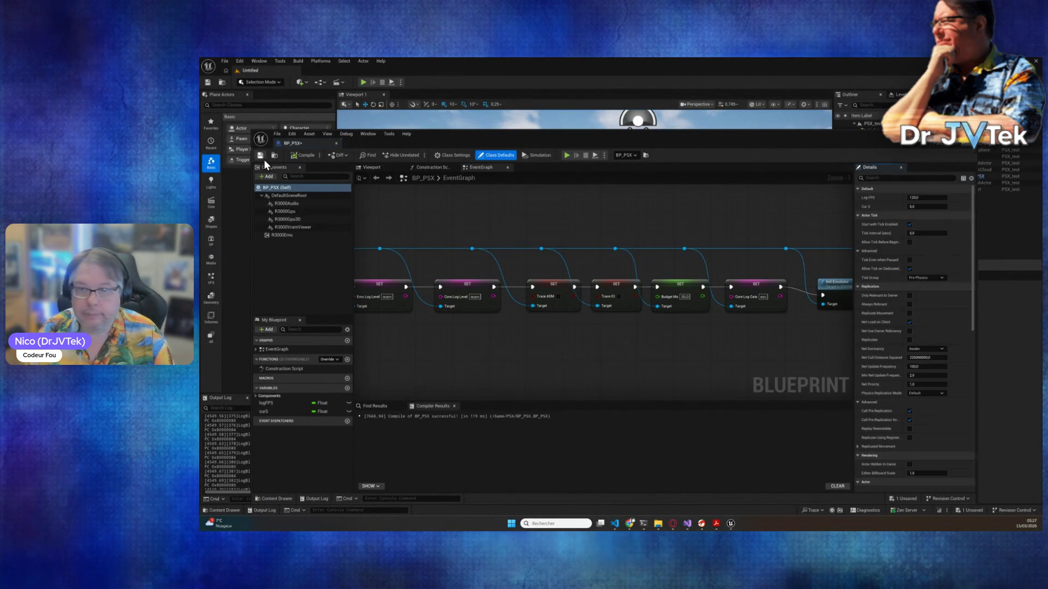
click(260, 157)
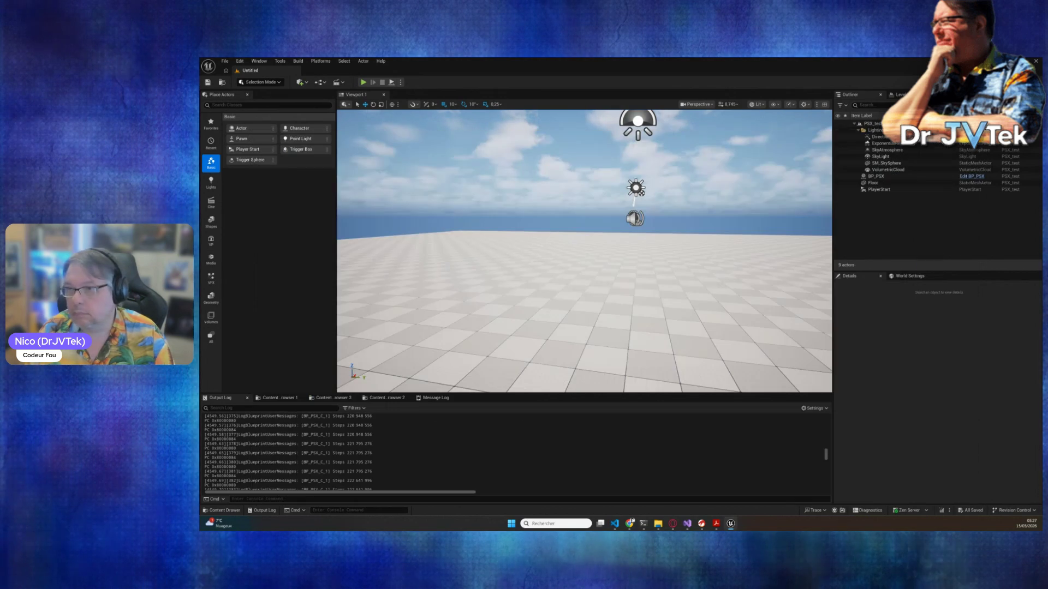
click(970, 134)
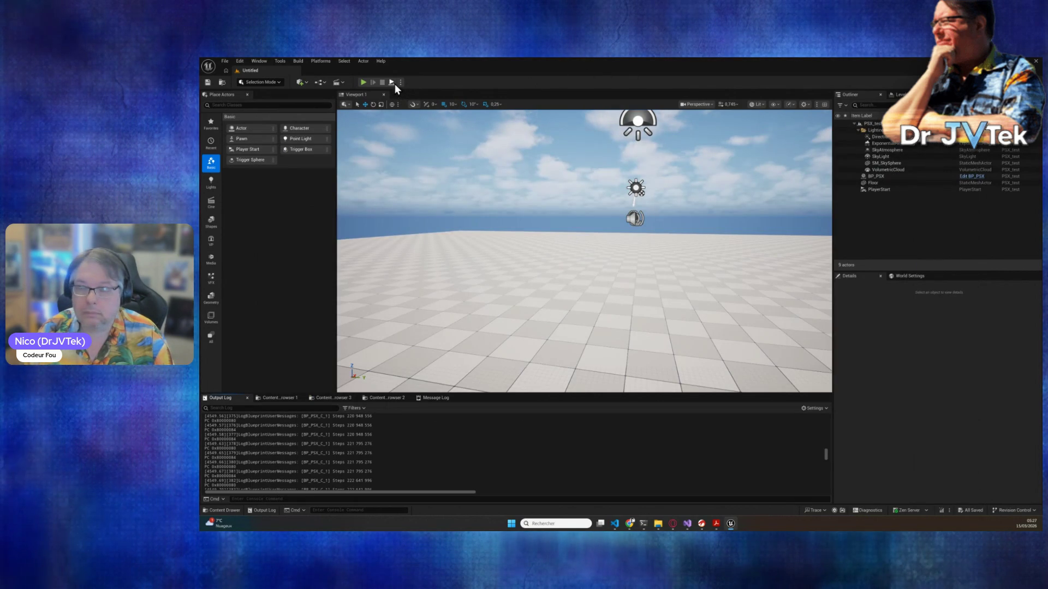
- Start a Play-In-Editor session and move the camera to view the Sony logo panel
click(393, 83)
key(w)
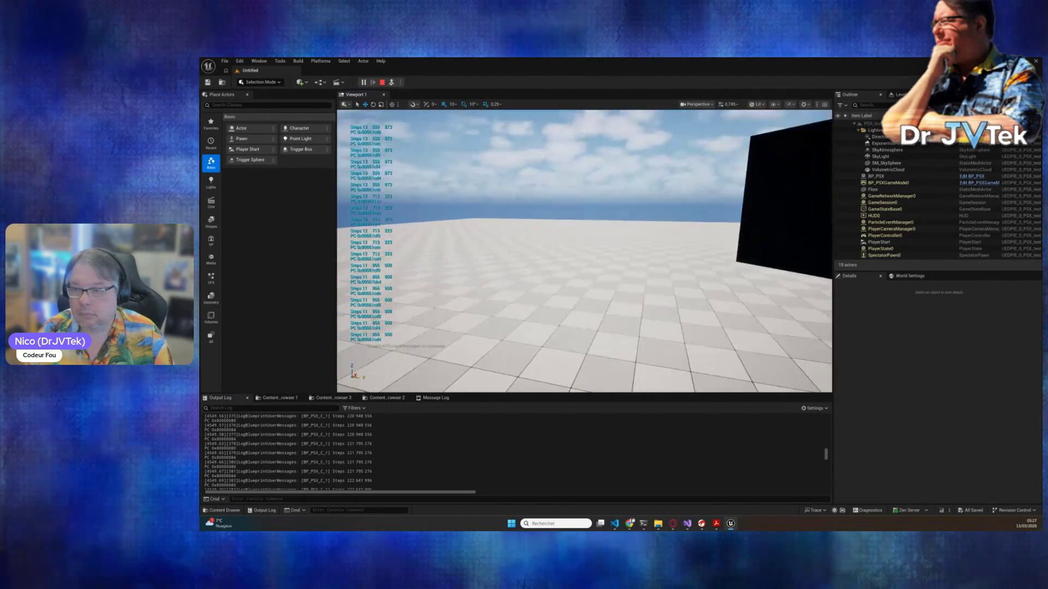
key(s)
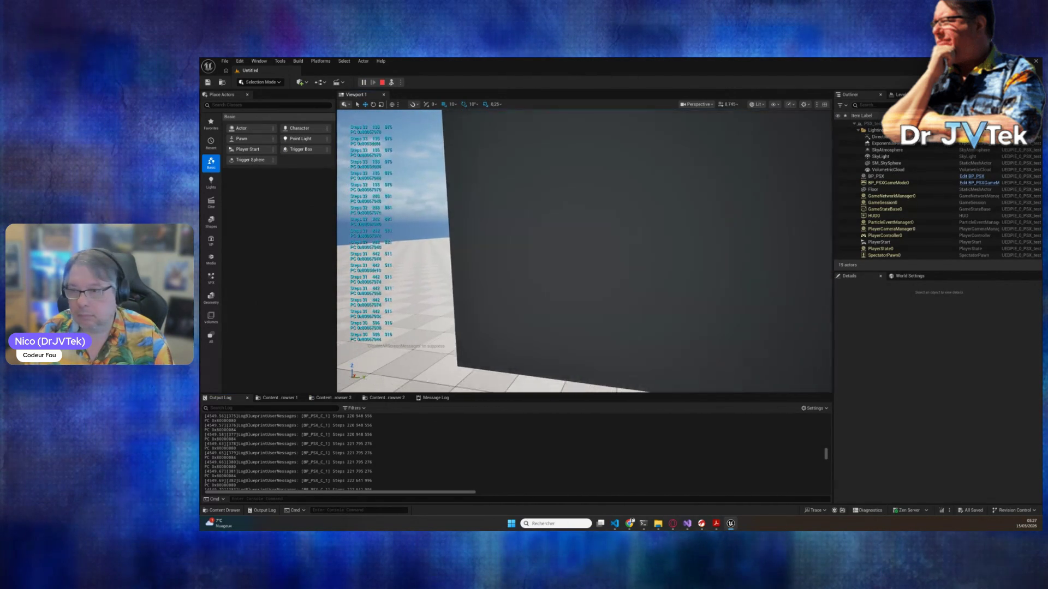
key(a)
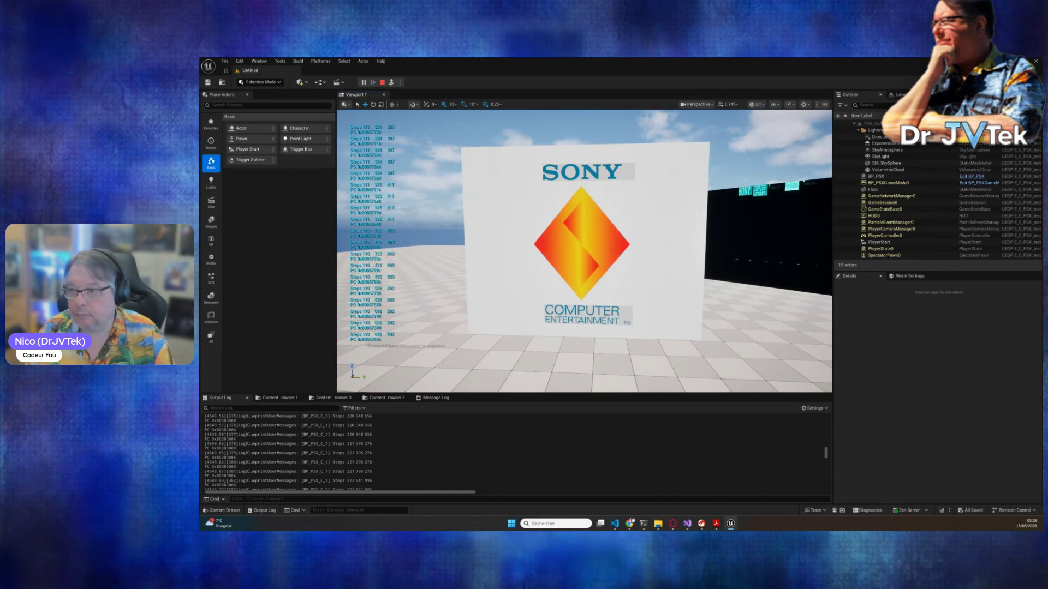
key(d)
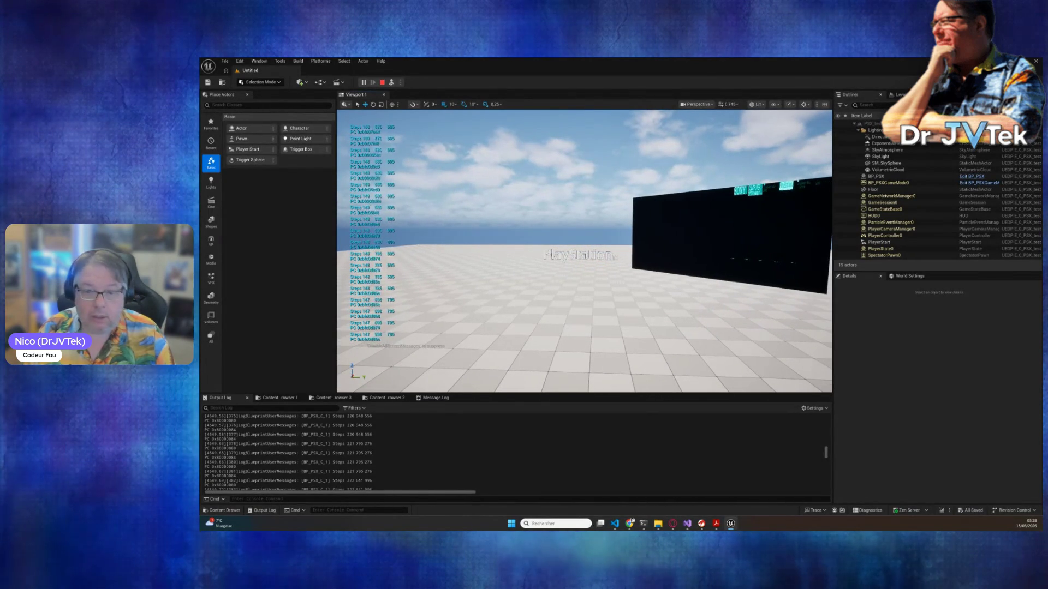
- Move the camera to view the Galaga poster, PRODUCED BY NAMCO text and NOW LOADING screen
key(s)
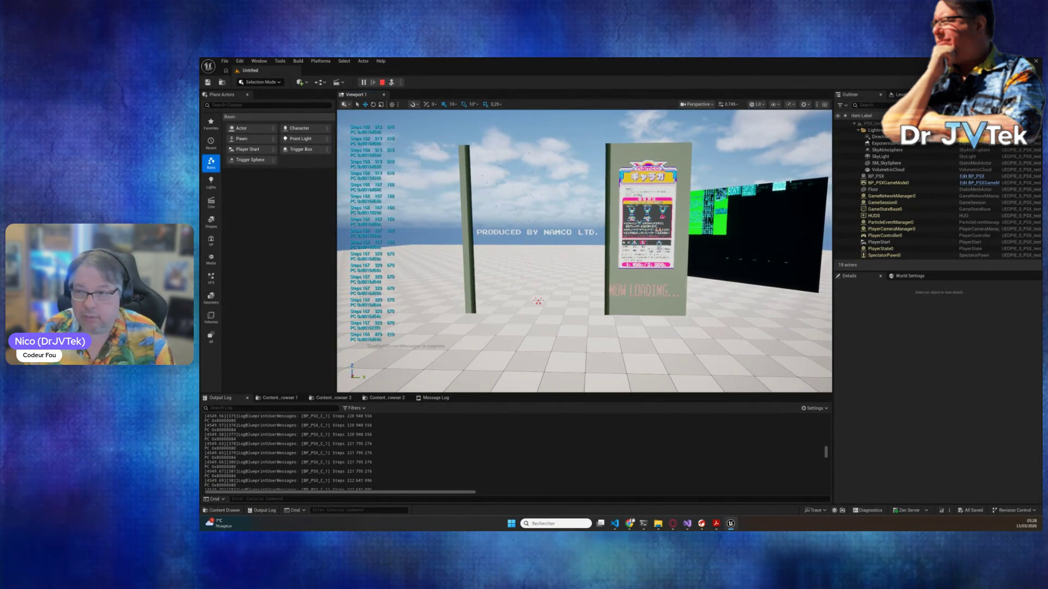
key(w)
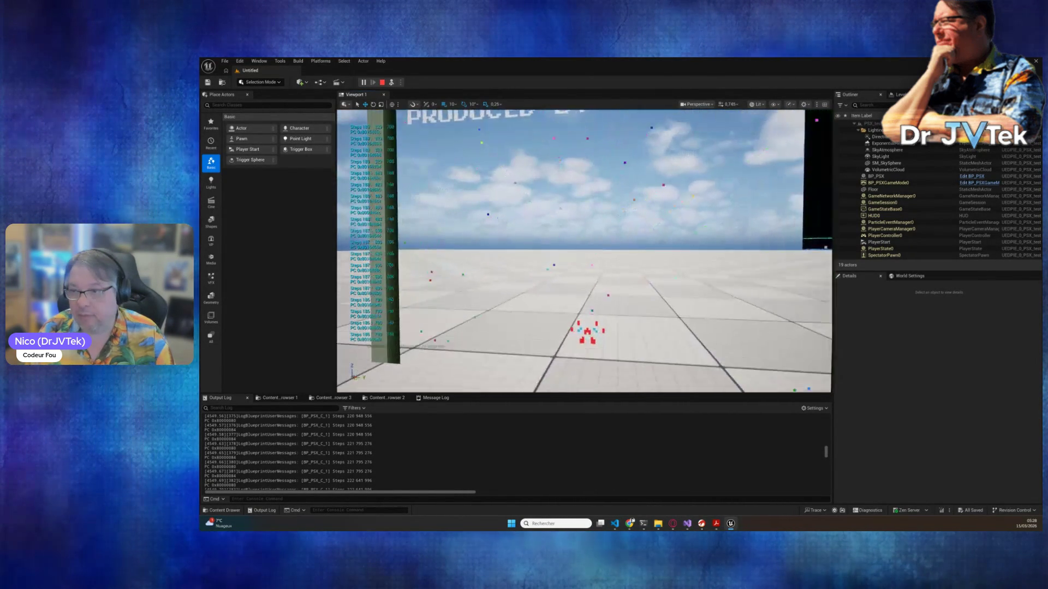
key(w)
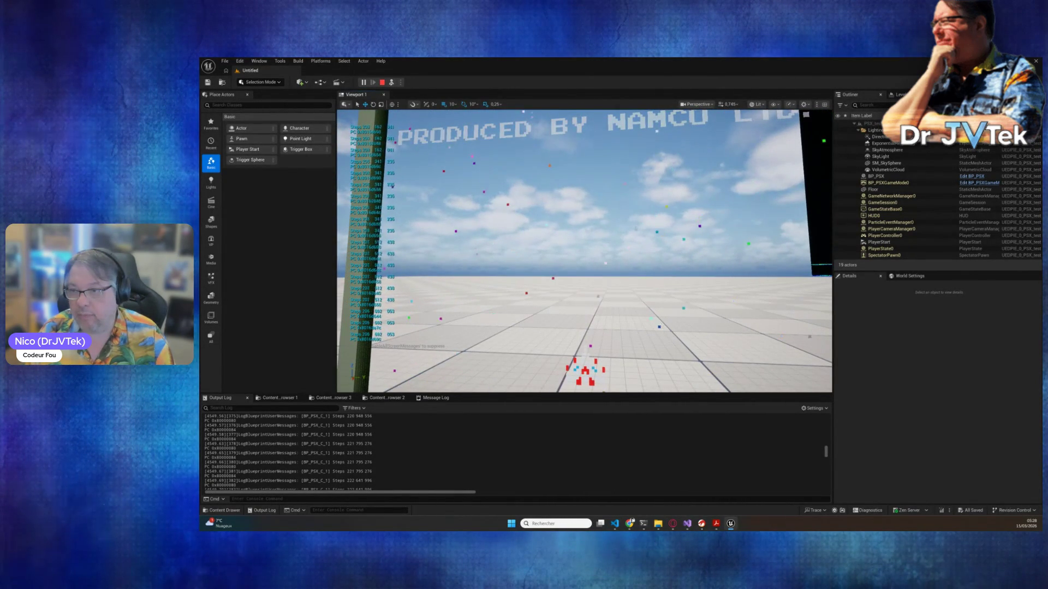
key(s)
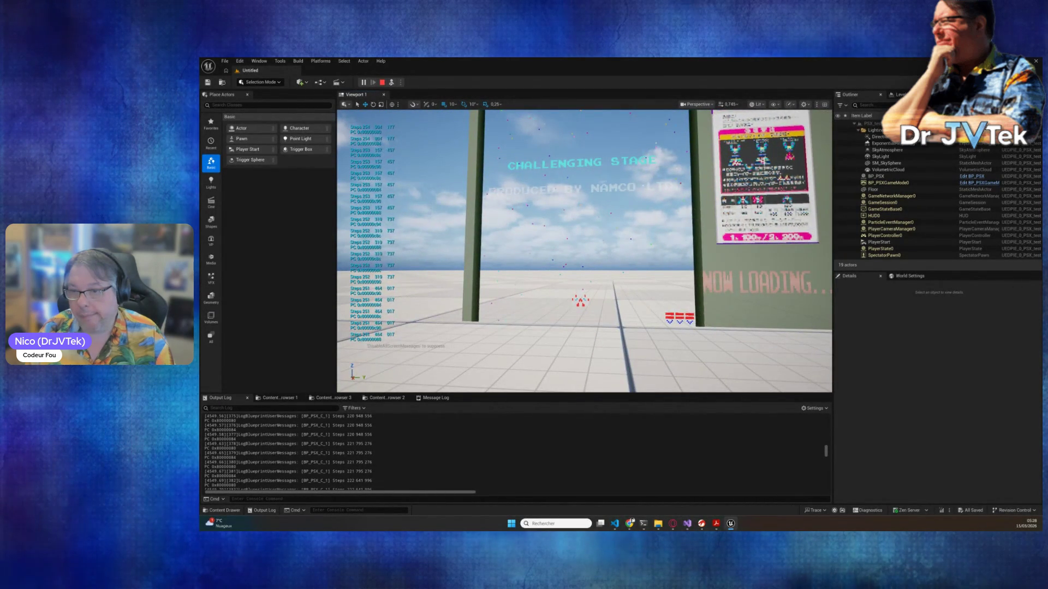
key(s)
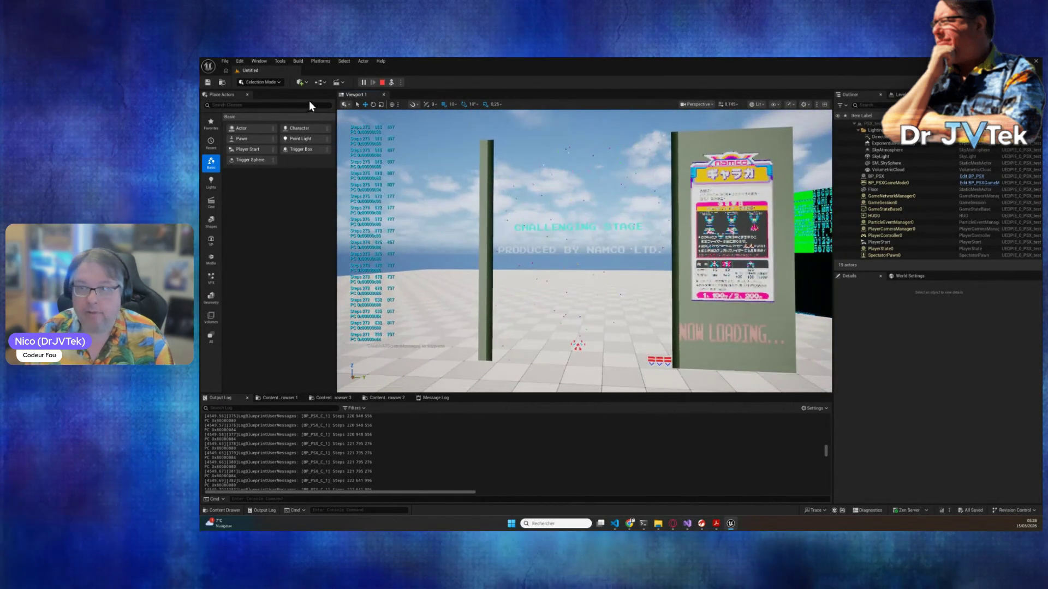
- Stop the running game session and bring the Claude Code terminal back to the front
click(383, 84)
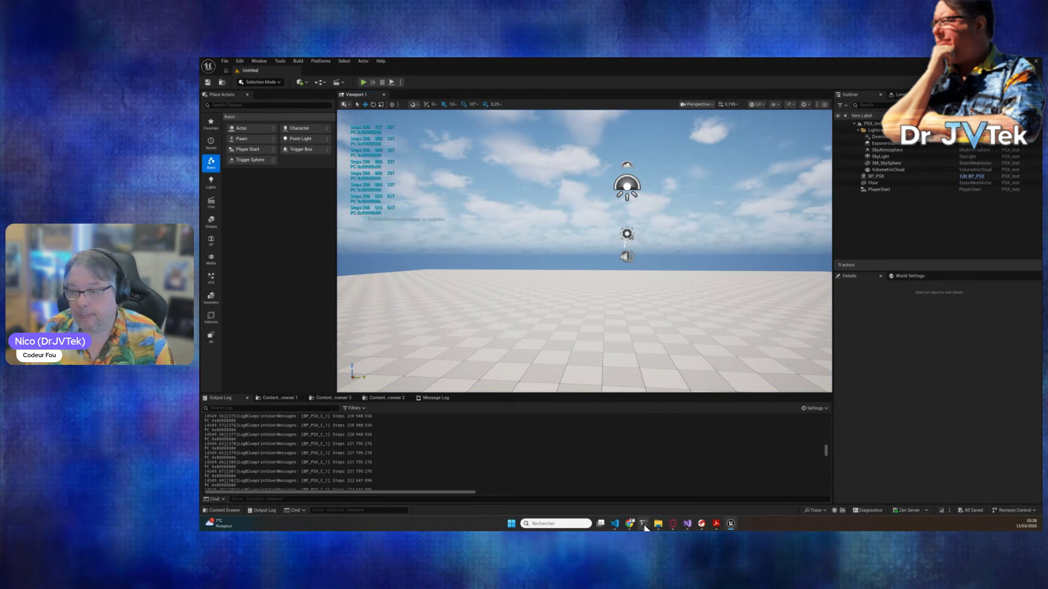
mouse_move(646, 527)
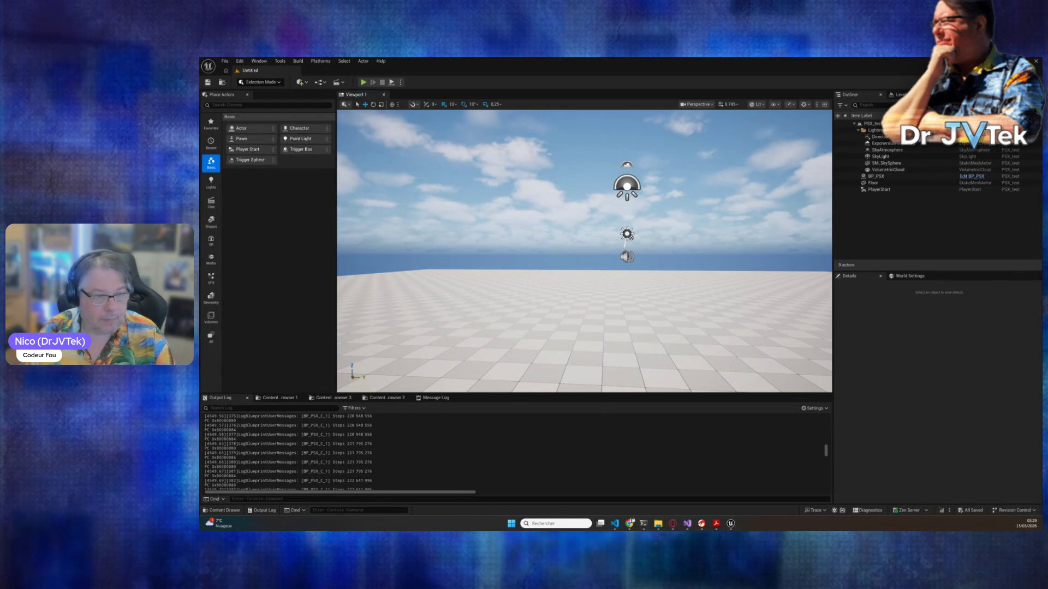
mouse_move(637, 529)
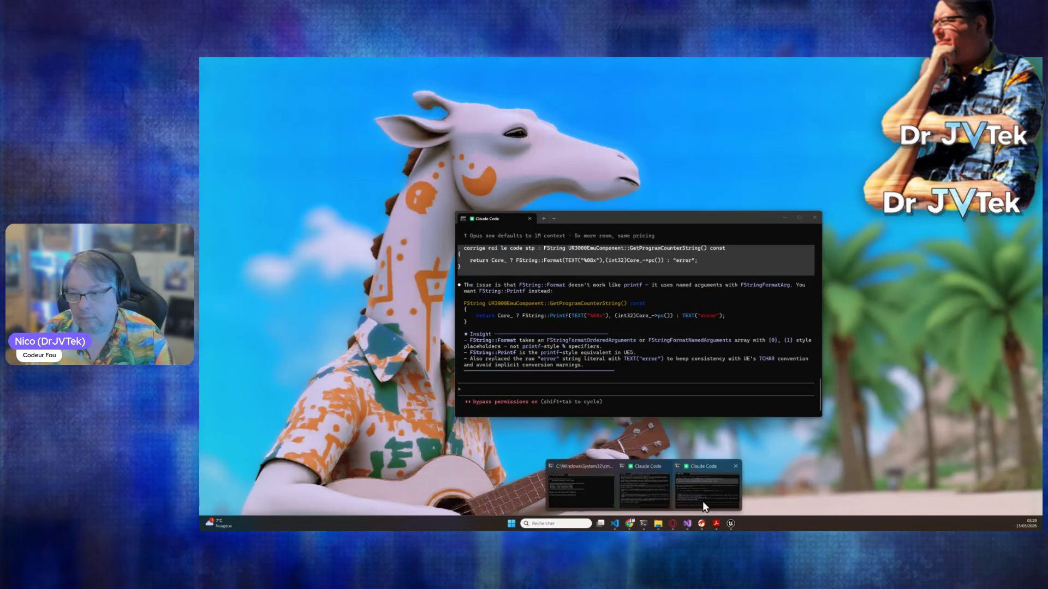
click(659, 500)
- Send 'ca marche pas sur ue5 (oui j'ai compilé )': the guard still fails after recompiling
text(ca )
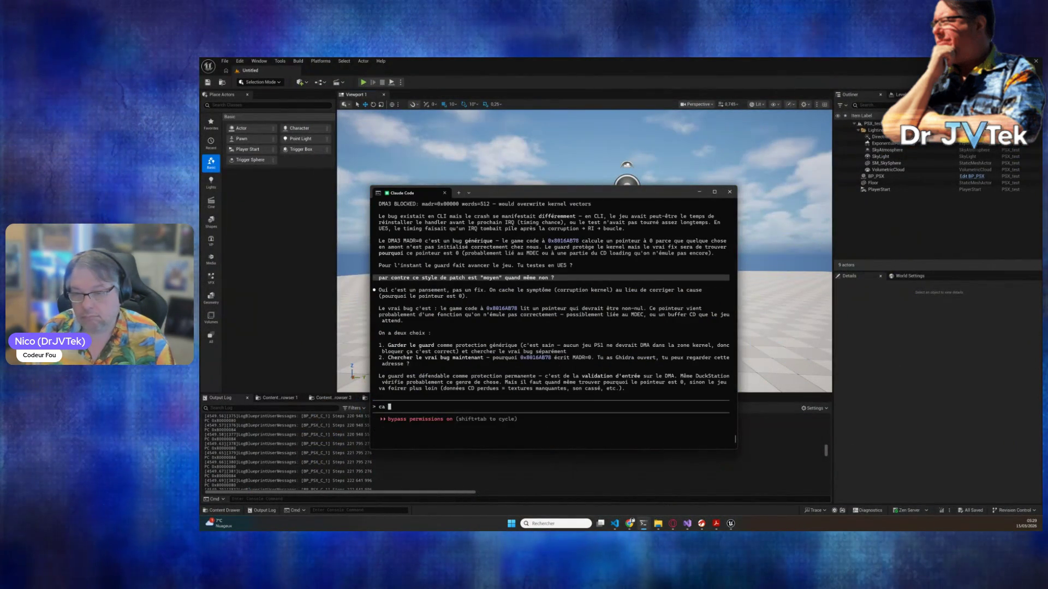
text(marche pas )
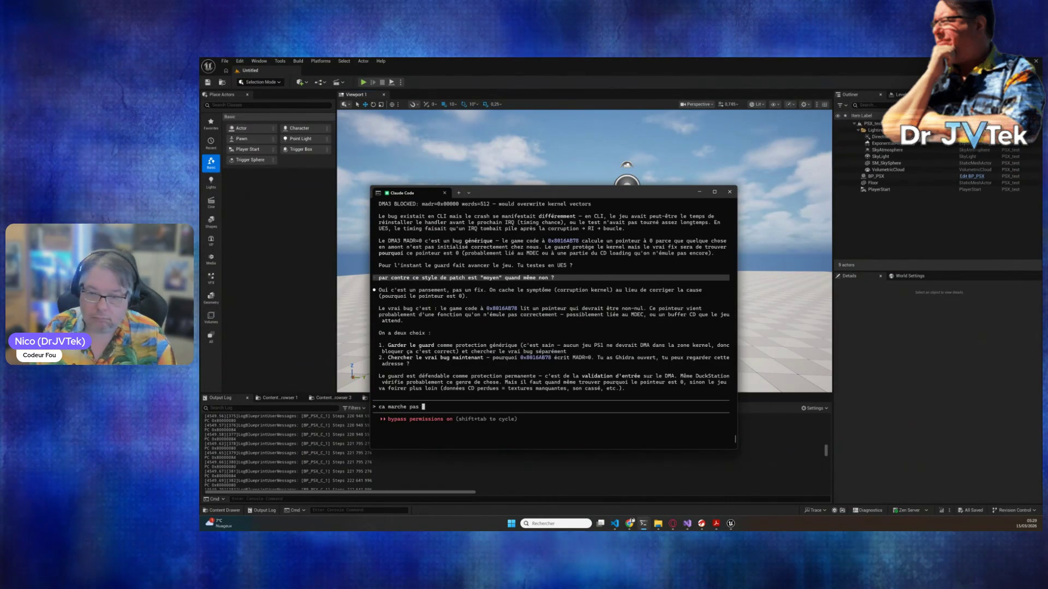
text(sur ue)
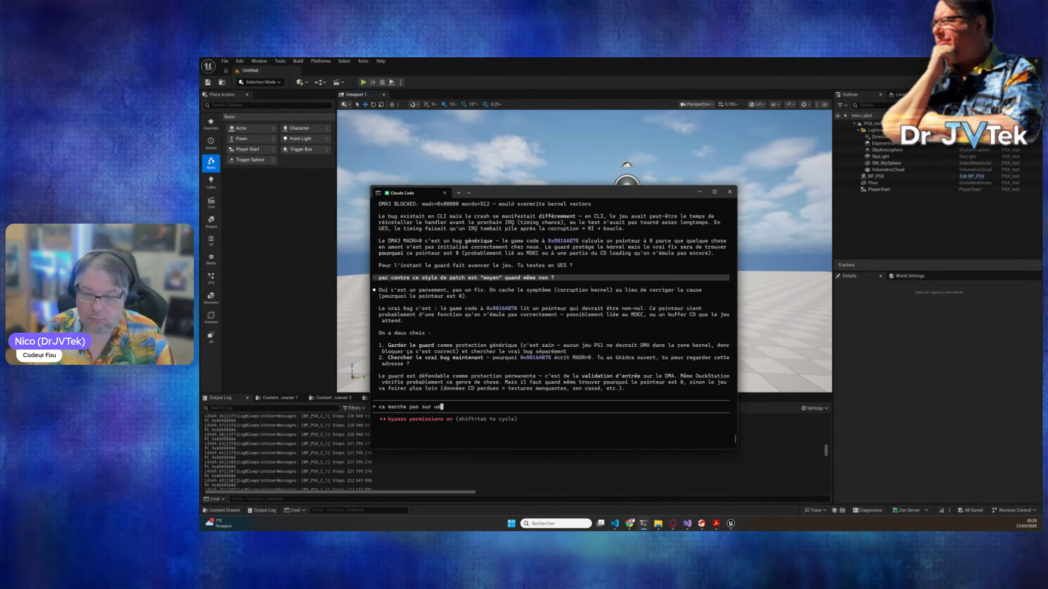
text(5 (oui)
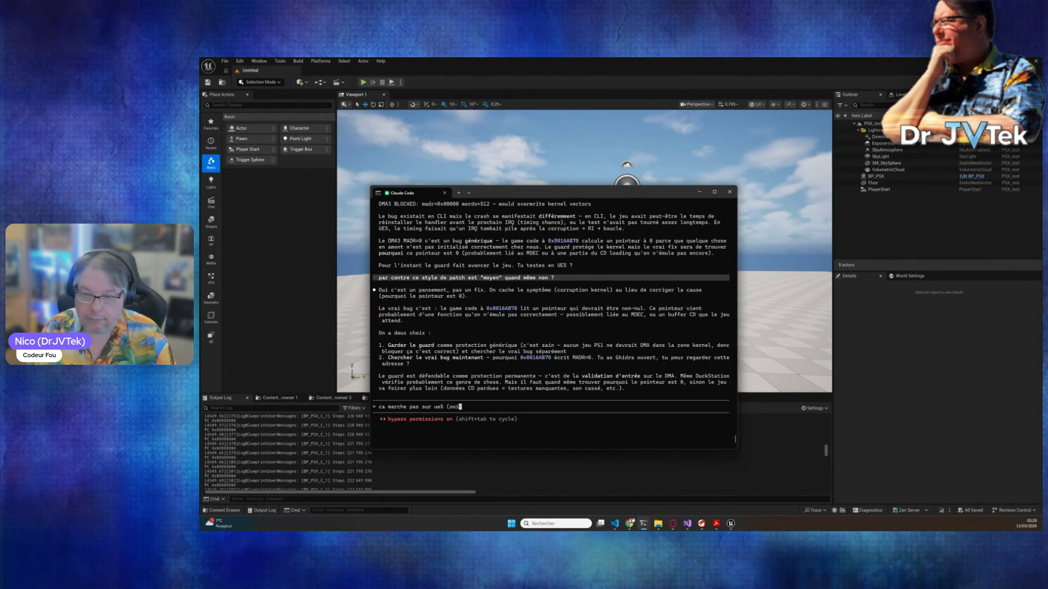
text( j'ai compilé)
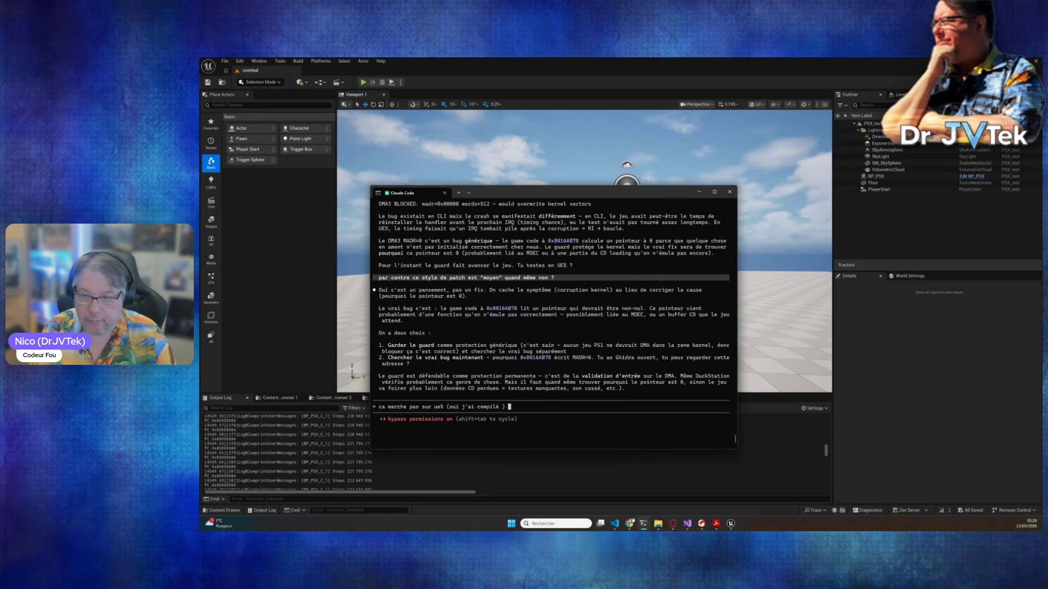
key(Return)
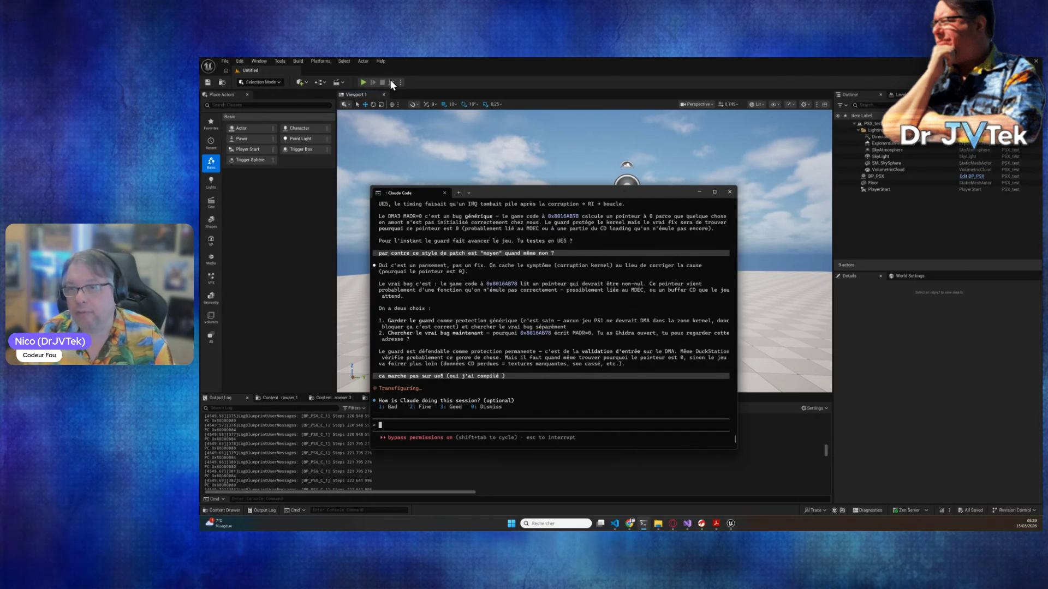
- Play the level again, walk toward the game screen wall to check the boot, then stop it
click(391, 79)
key(alt+p)
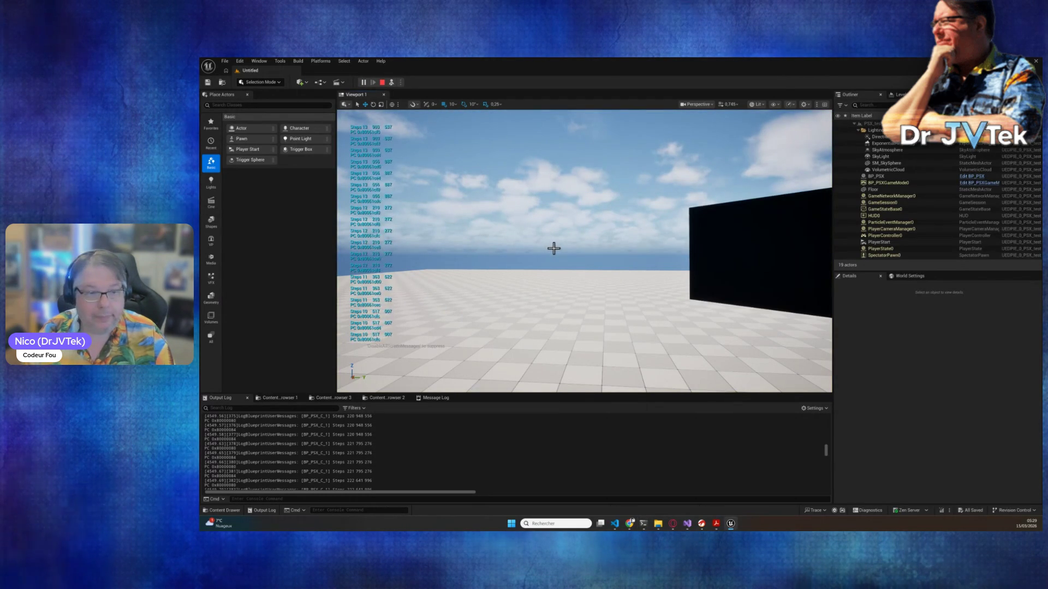
key(w)
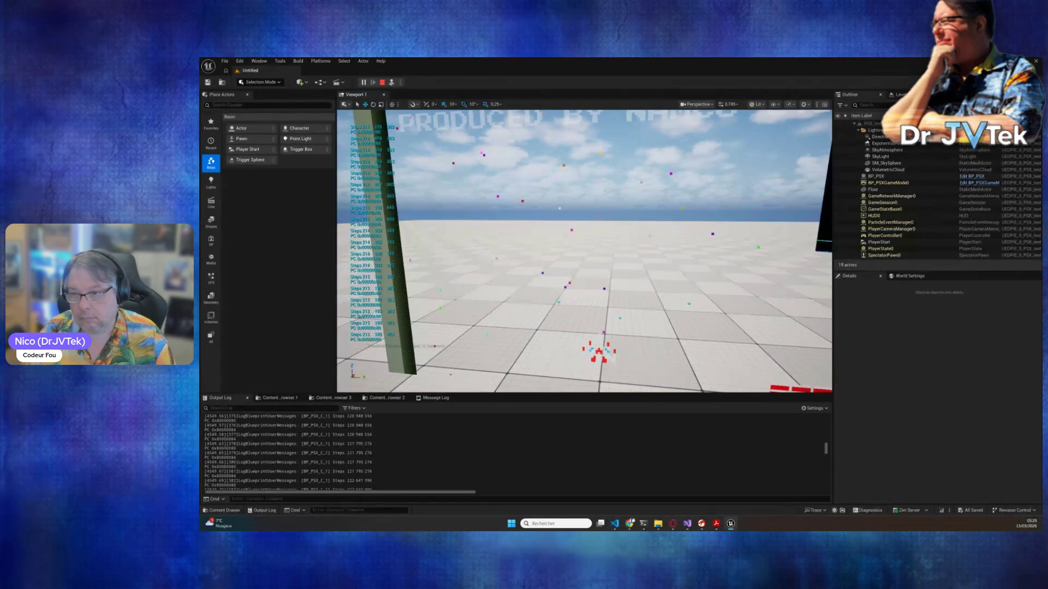
click(382, 82)
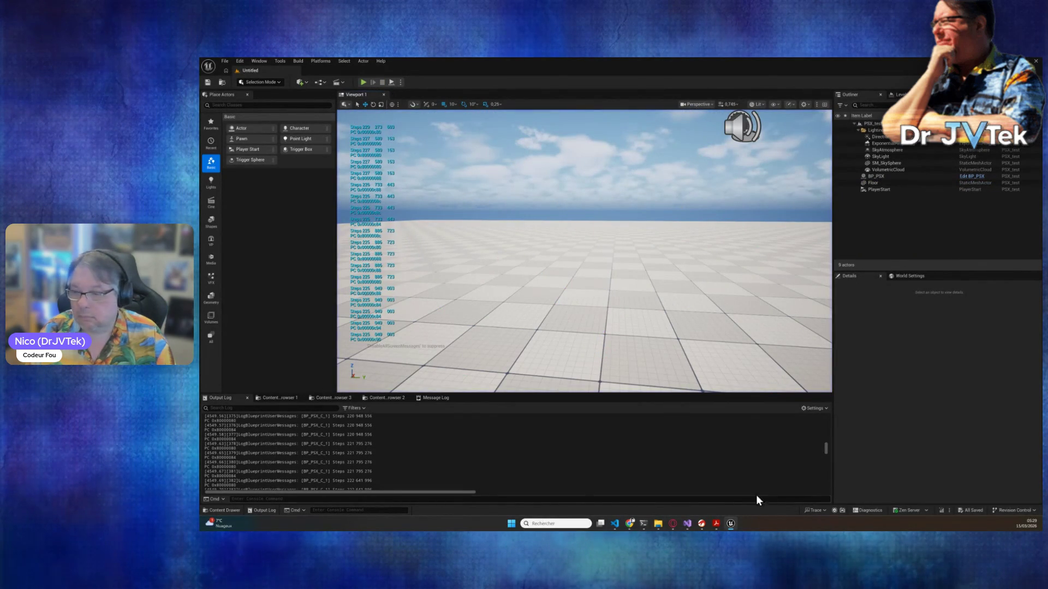
mouse_move(644, 521)
mouse_move(702, 502)
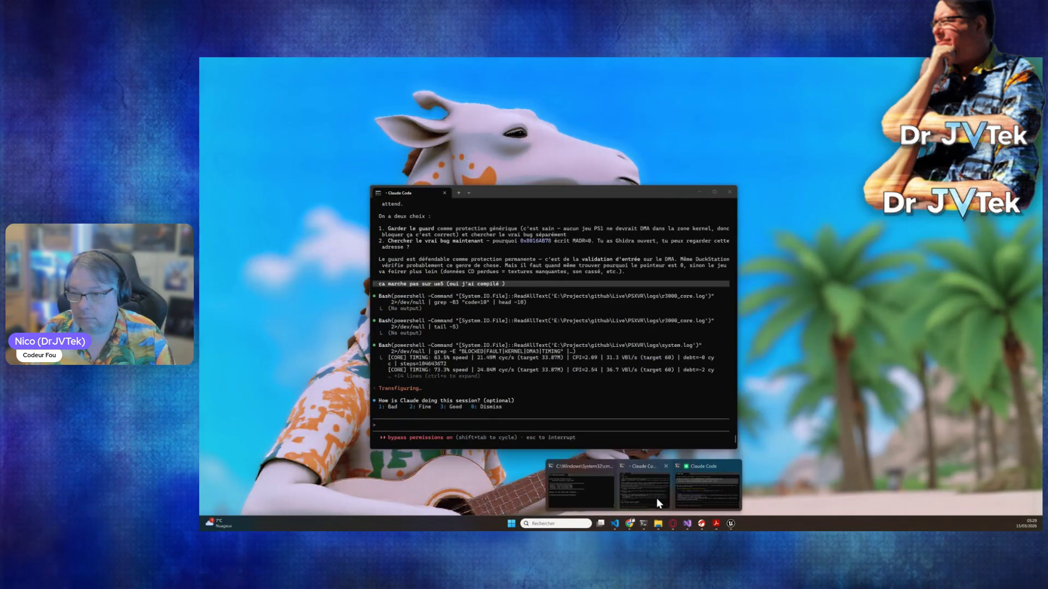
- Discard a partial message and draft 'bon si tu es sur que c'est le mdec on se fait le mdec ?'
click(656, 498)
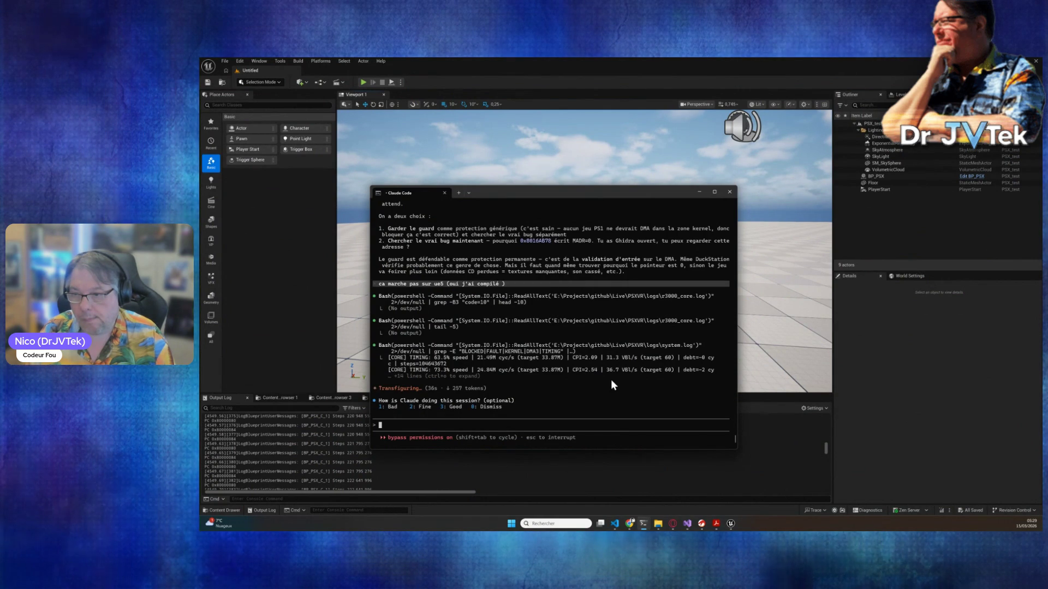
text(je p)
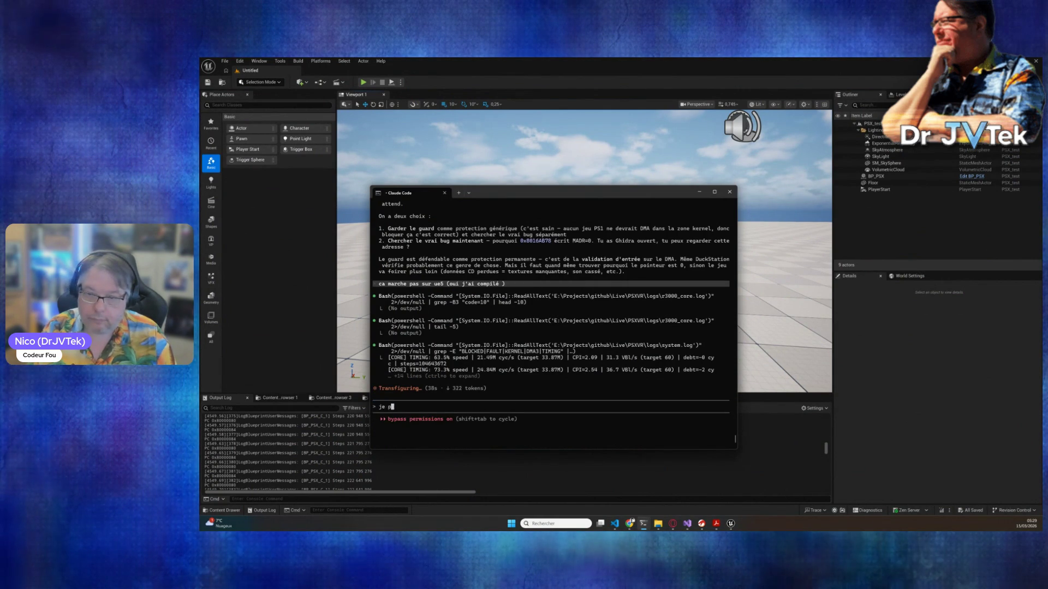
text(eux remetre)
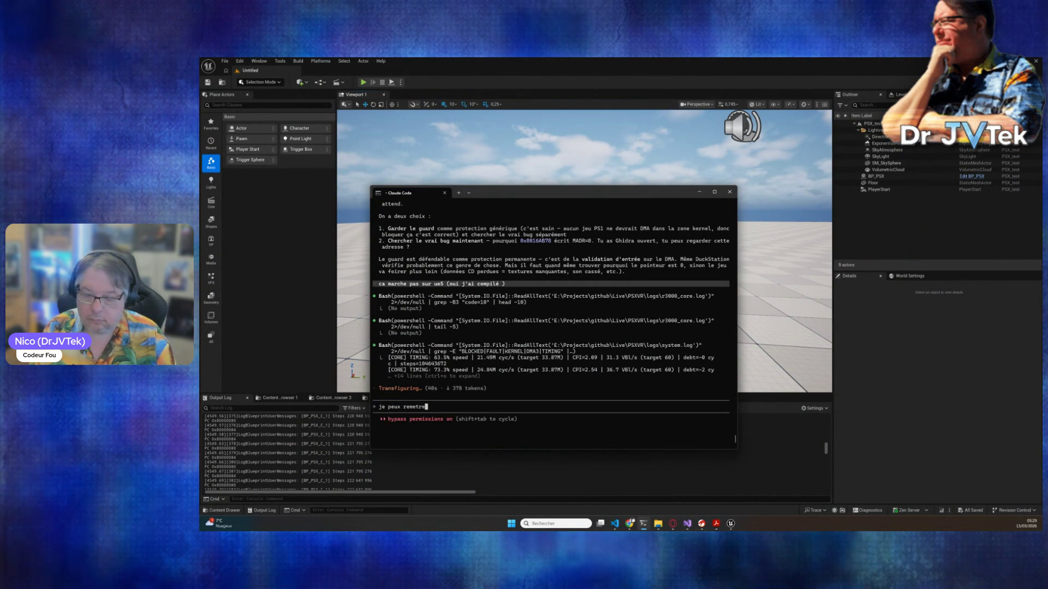
key(BackSpace)
key(BackSpace)
text(tre le)
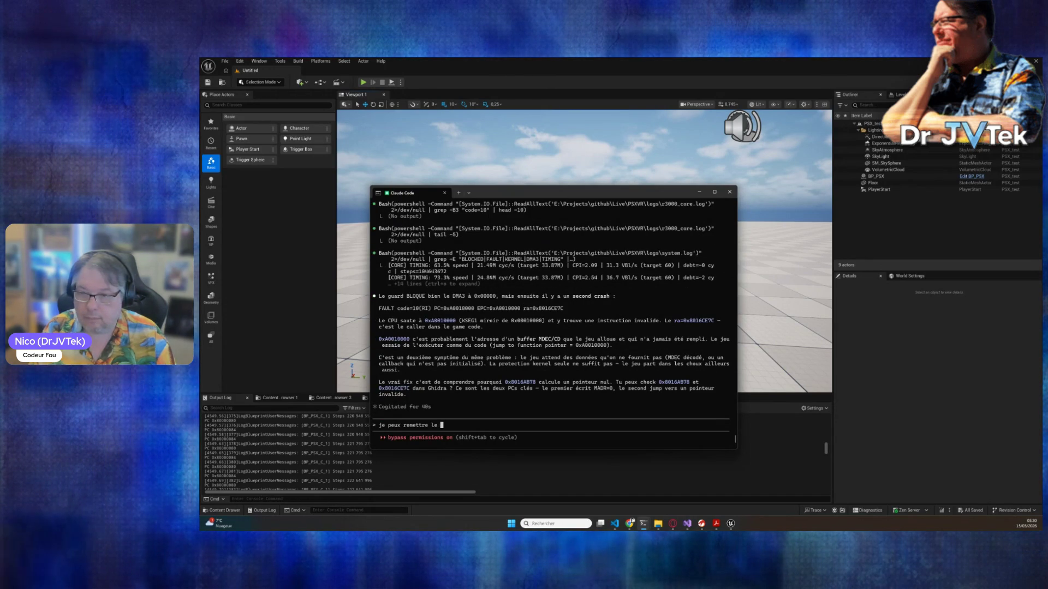
key(BackSpace)
key(BackSpace)
key(BackSpace)
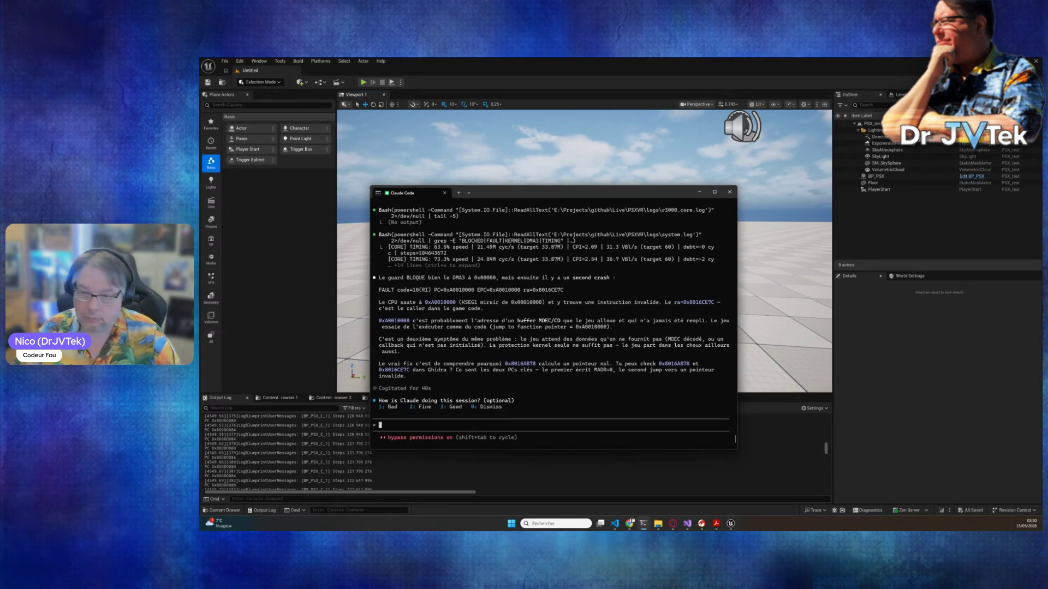
text(bon s)
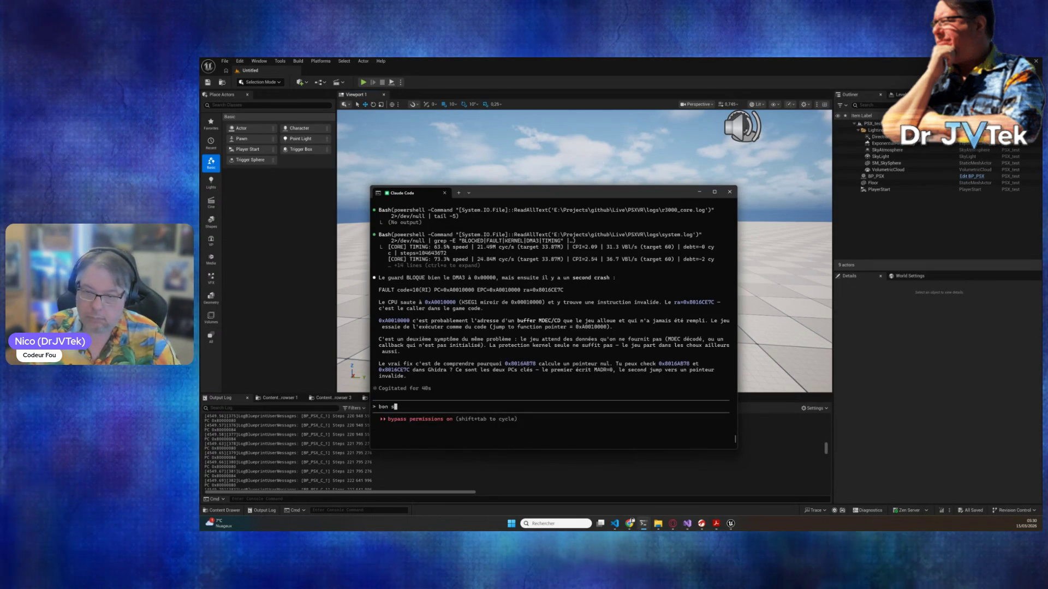
text(i tu es sur que c)
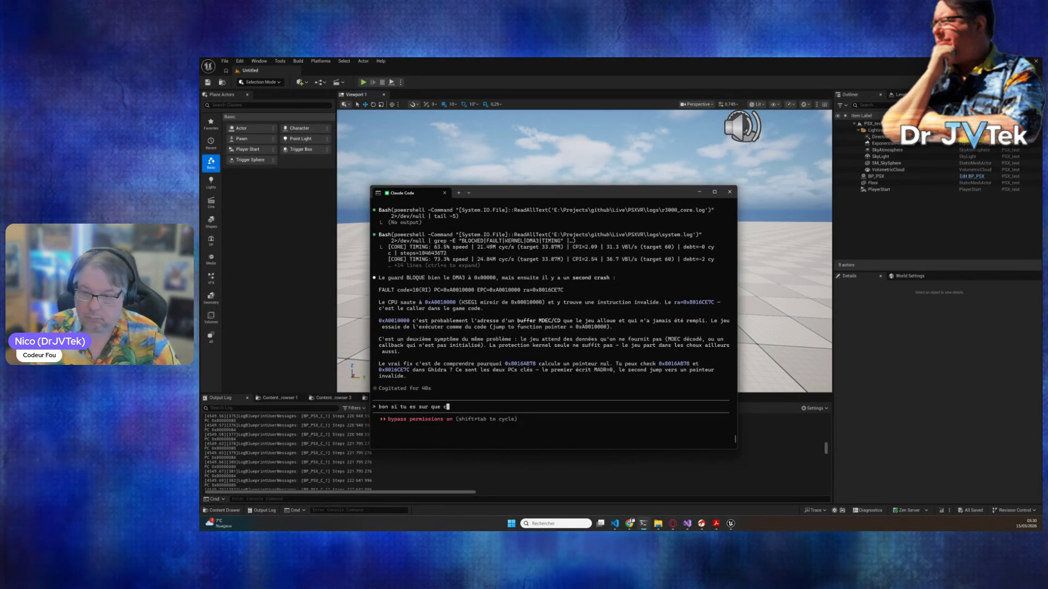
text('est le medec on se fai)
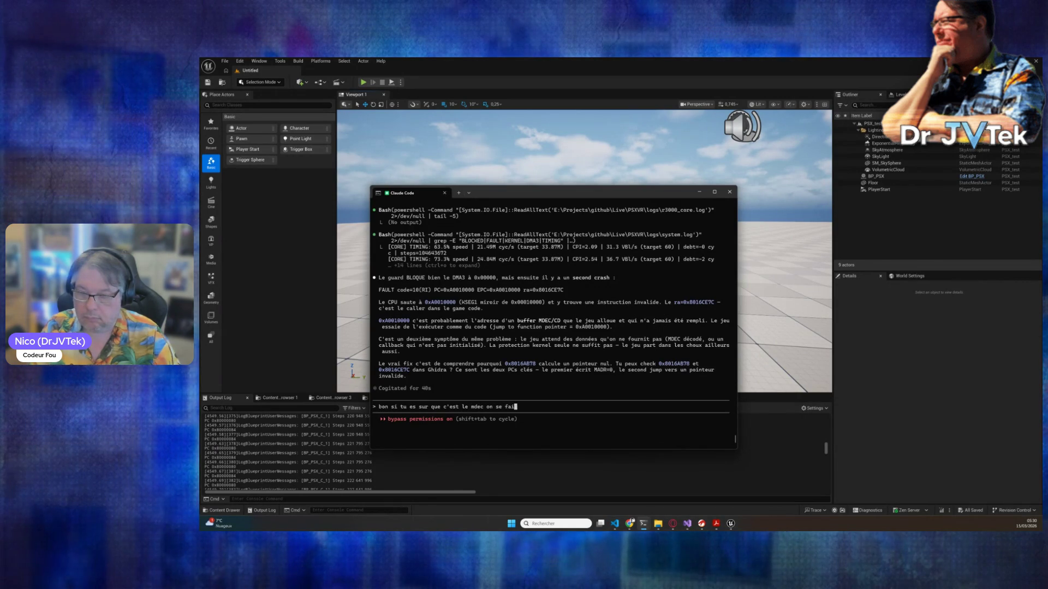
text(t le mdec ?)
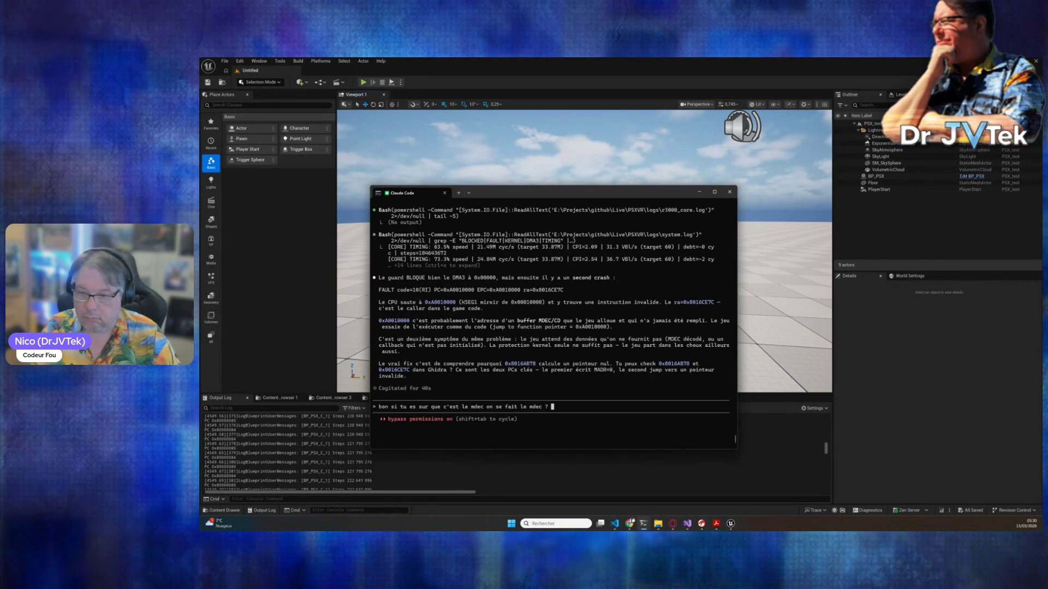
click(628, 523)
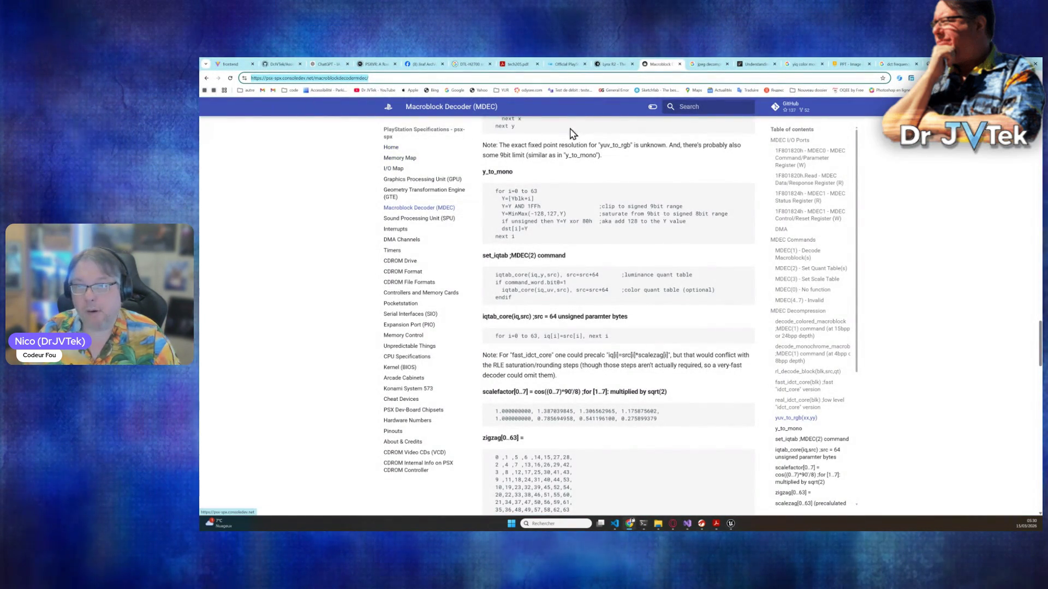
- Append the psx-spx MDEC documentation URL and ' ?' to the question and send it
key(alt+Tab)
text(https://psx-spx.consoledev.net/macroblockdecodermdec/)
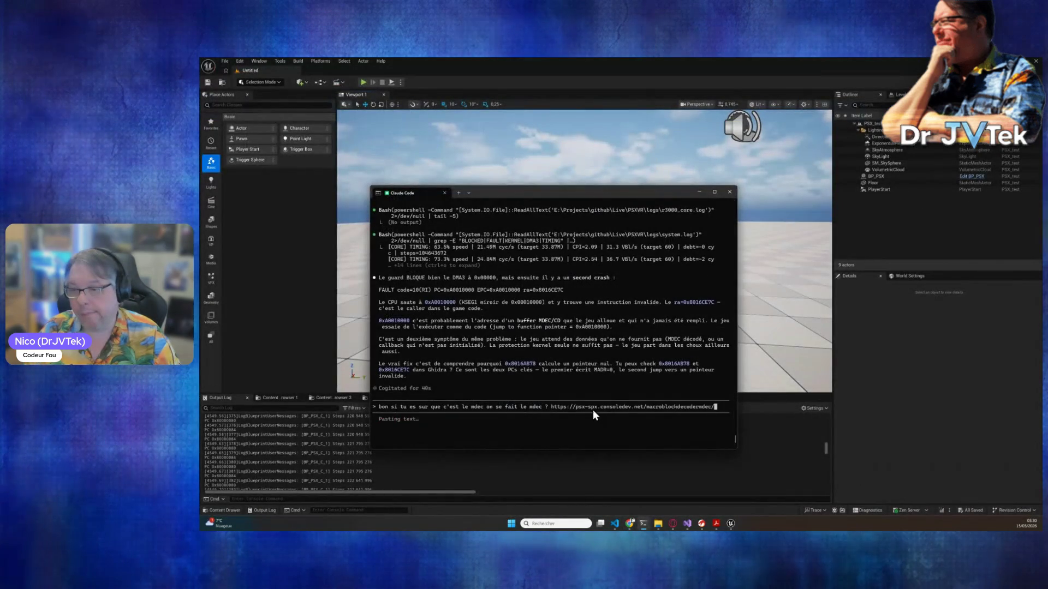
text(?)
key(Return)
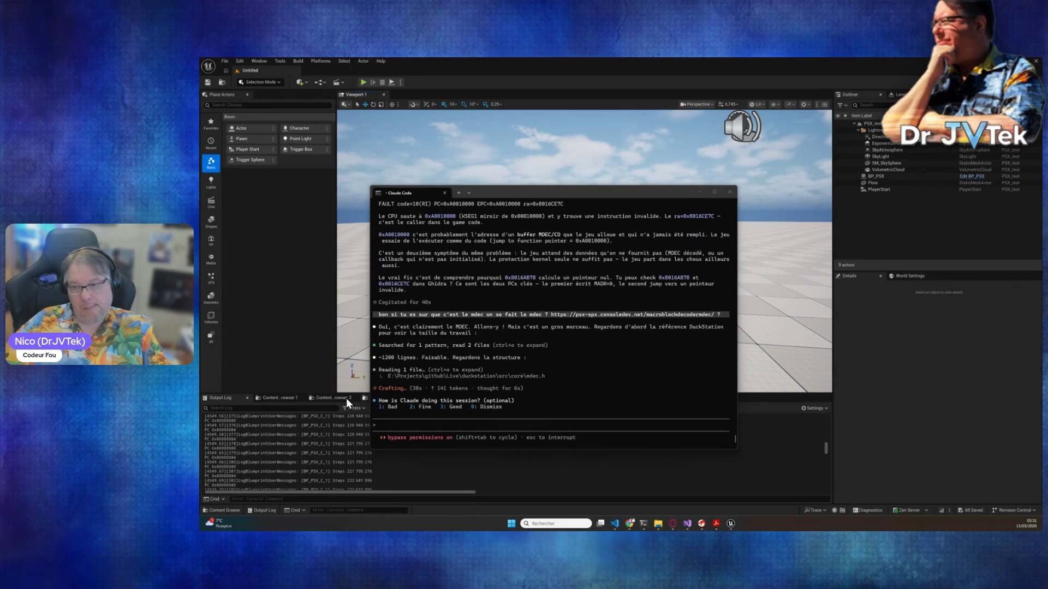
click(401, 430)
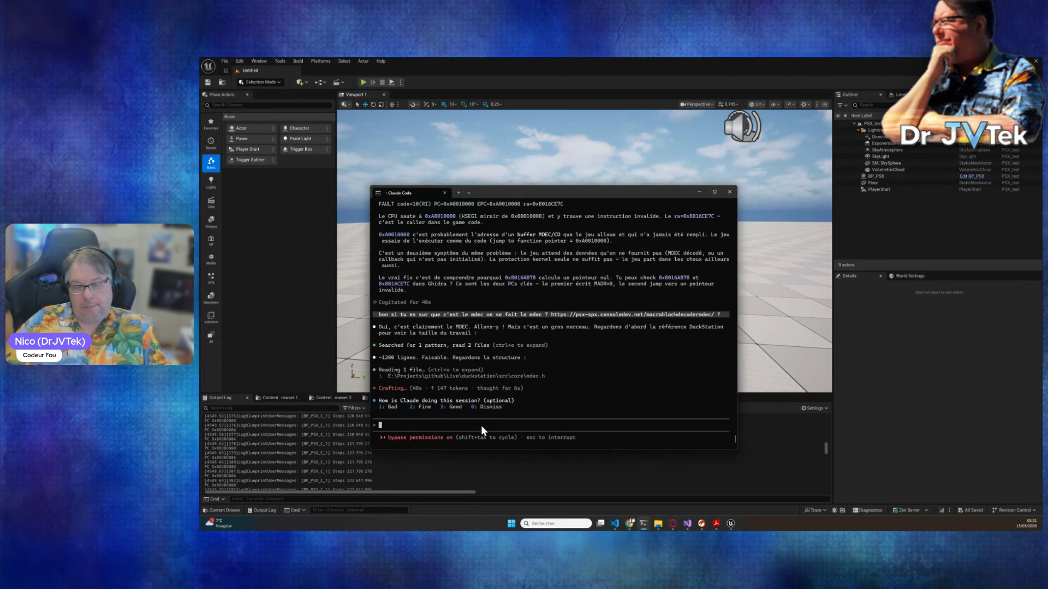
text(par contre )
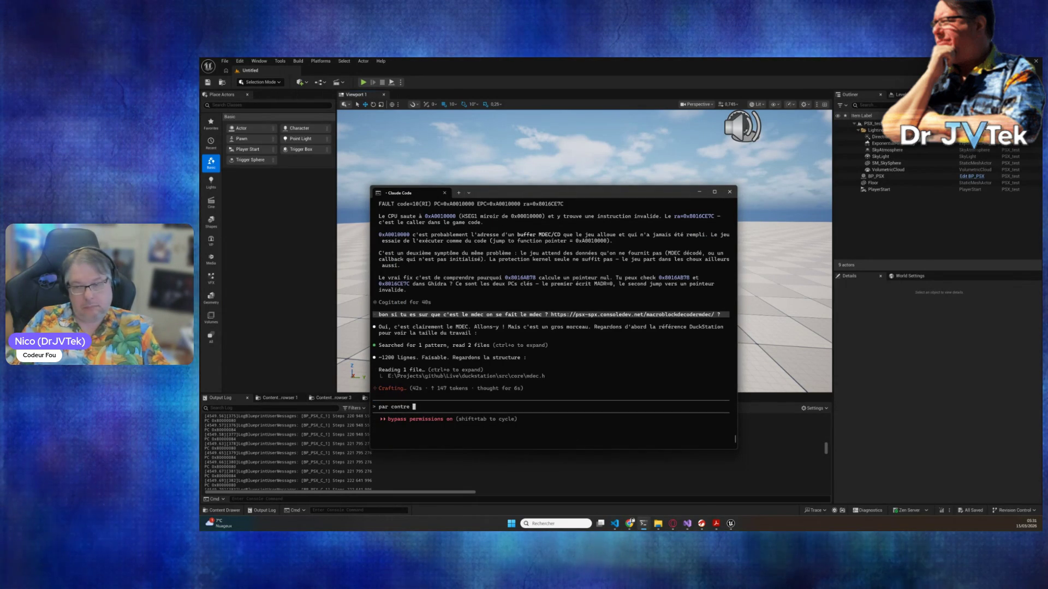
text(ca veux dire qu'on )
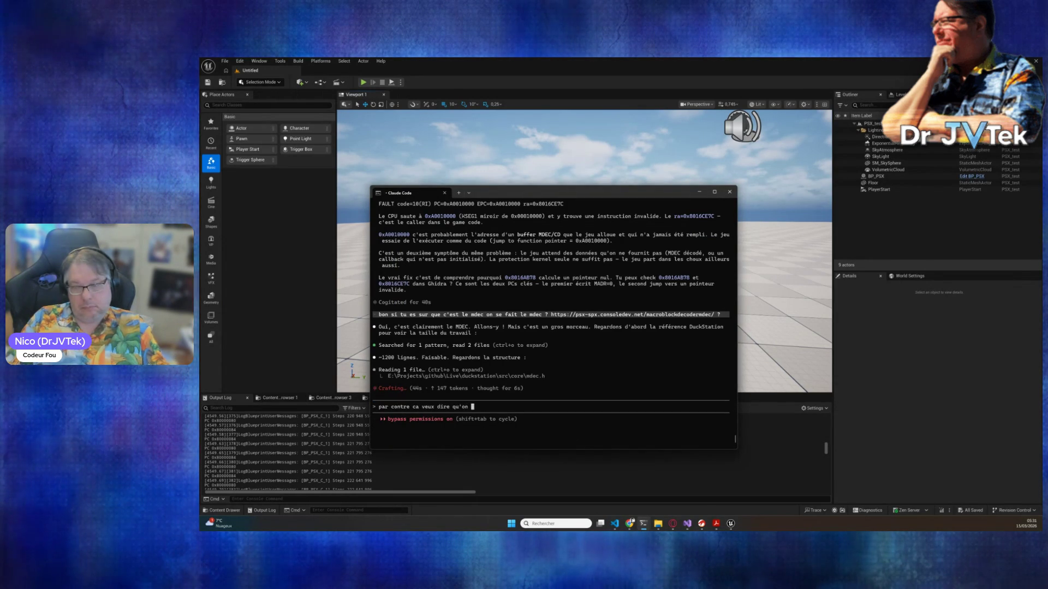
text(vraiment un soucis sur la lecture du )
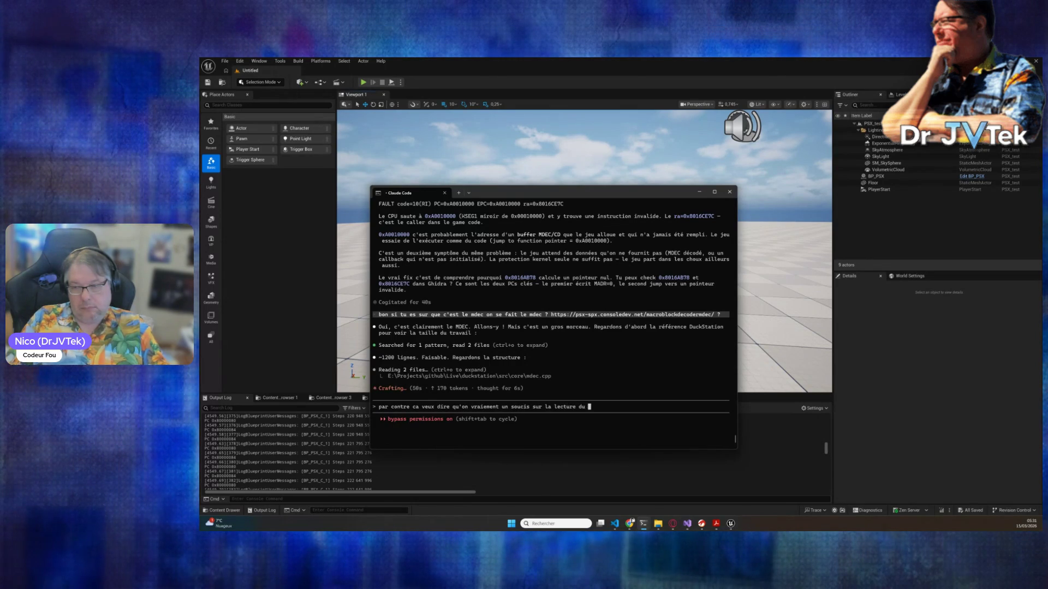
text(CD ... ca)
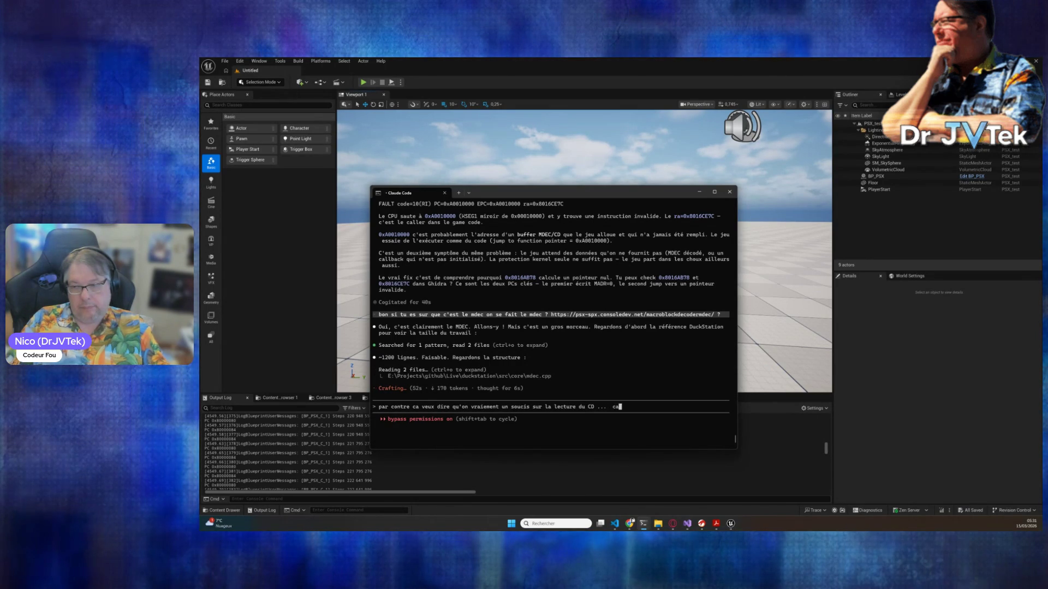
text(r si c'est)
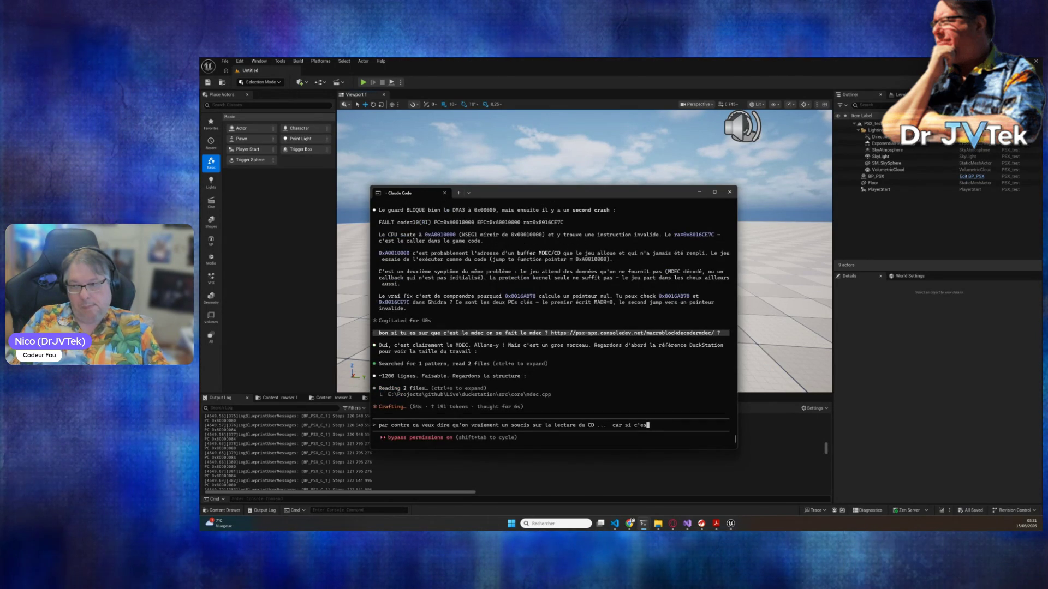
key(BackSpace)
key(BackSpace)
key(BackSpace)
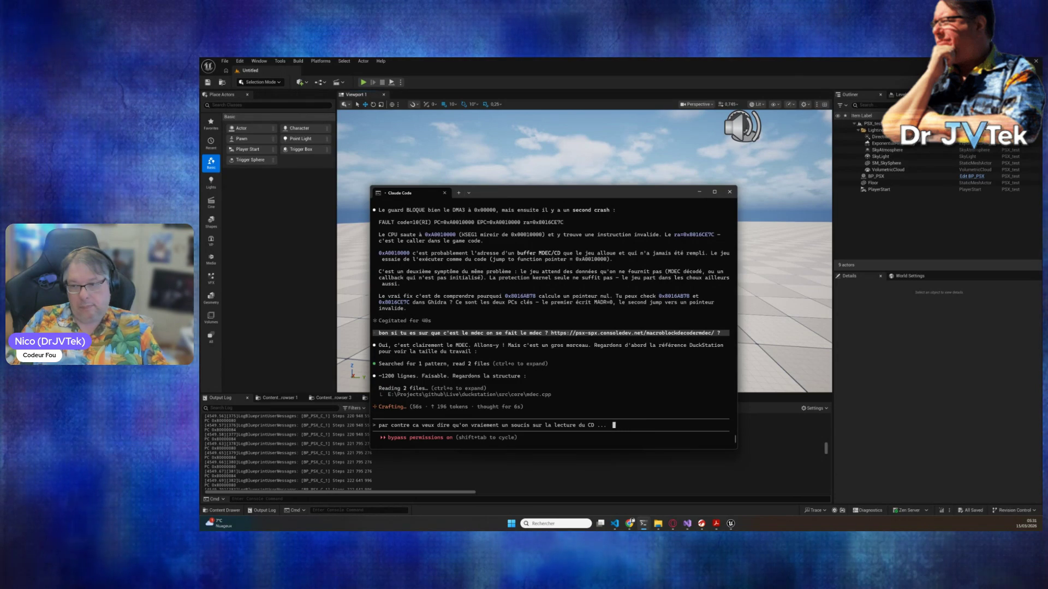
key(BackSpace)
key(BackSpace)
key(BackSpace)
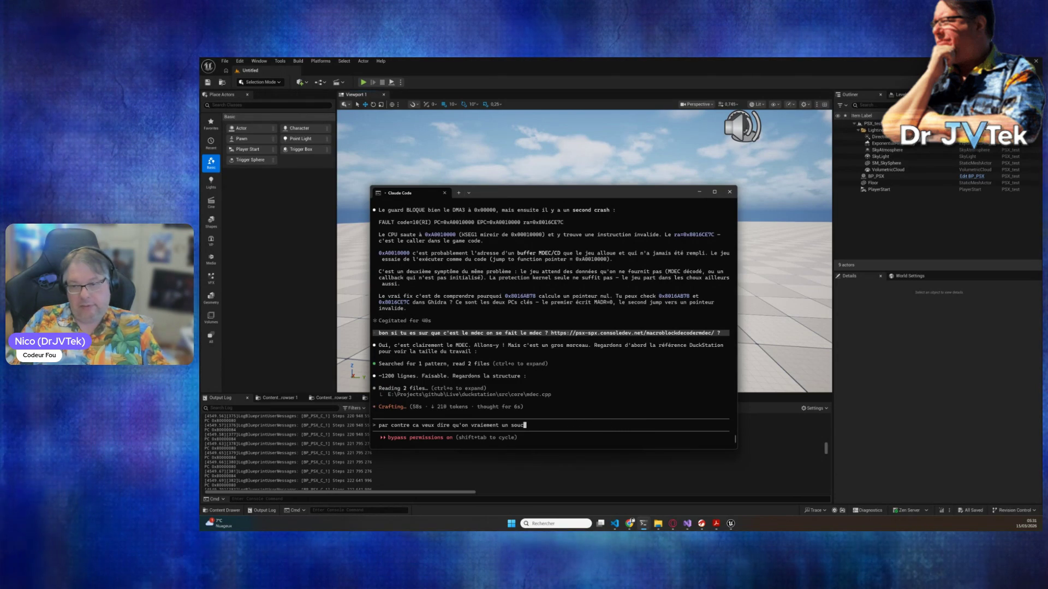
key(BackSpace)
key(BackSpace)
key(BackSpace)
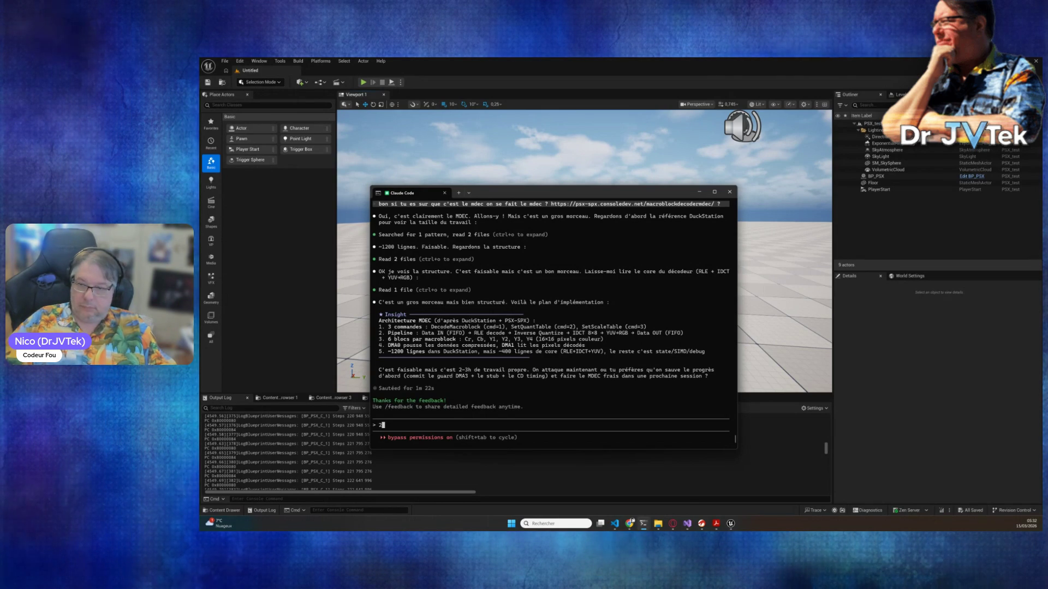
- Send '2-3h de travail pour un humain ca fait quoi ... 10 min pour un LLM ?'
text(2-)
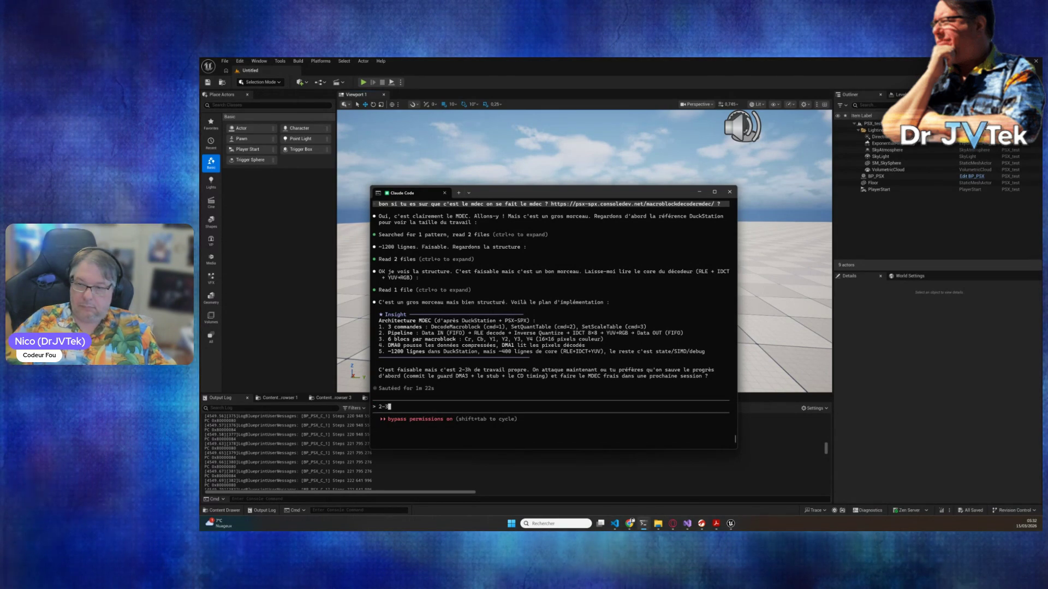
text(3h de travail)
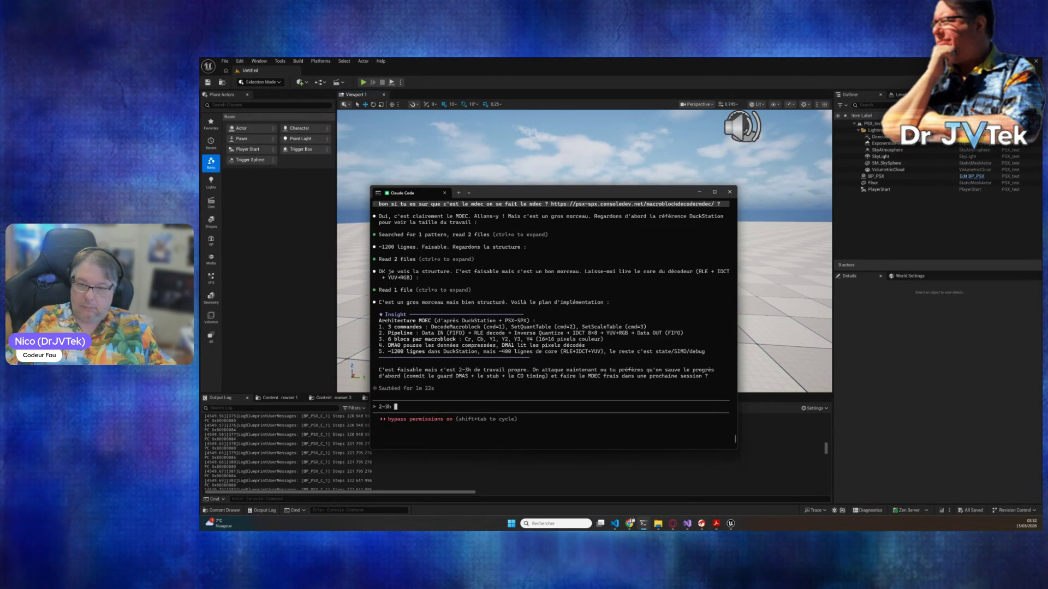
text( p)
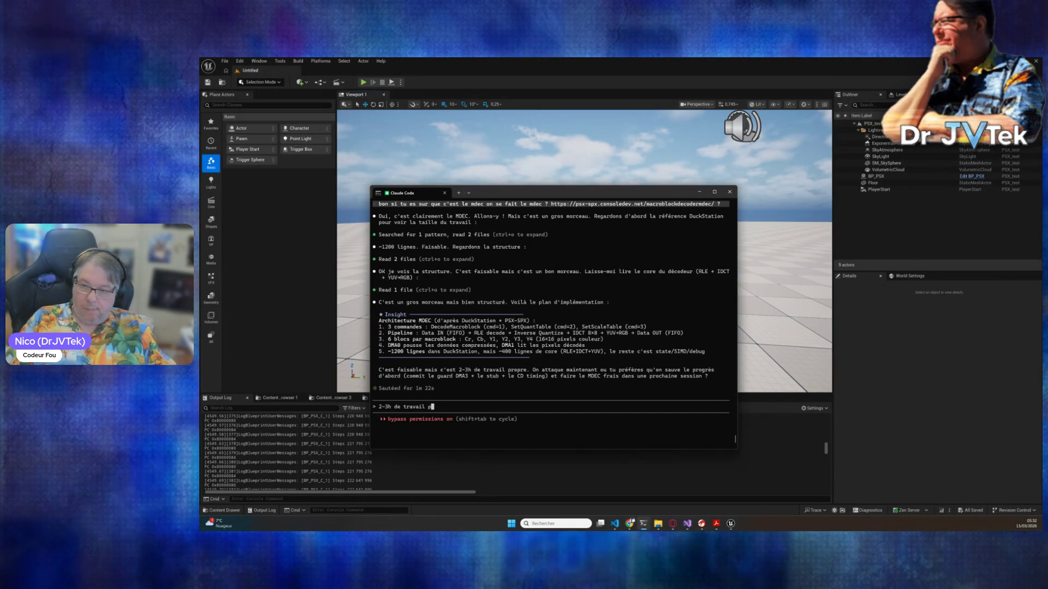
text(our un humain ca fait quoi ... )
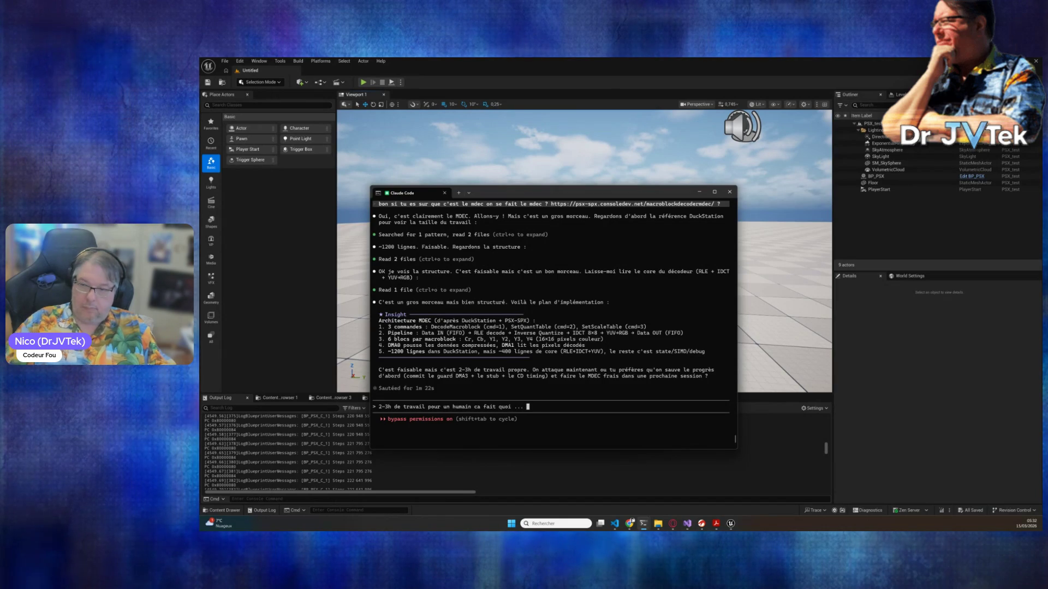
text(10 min p)
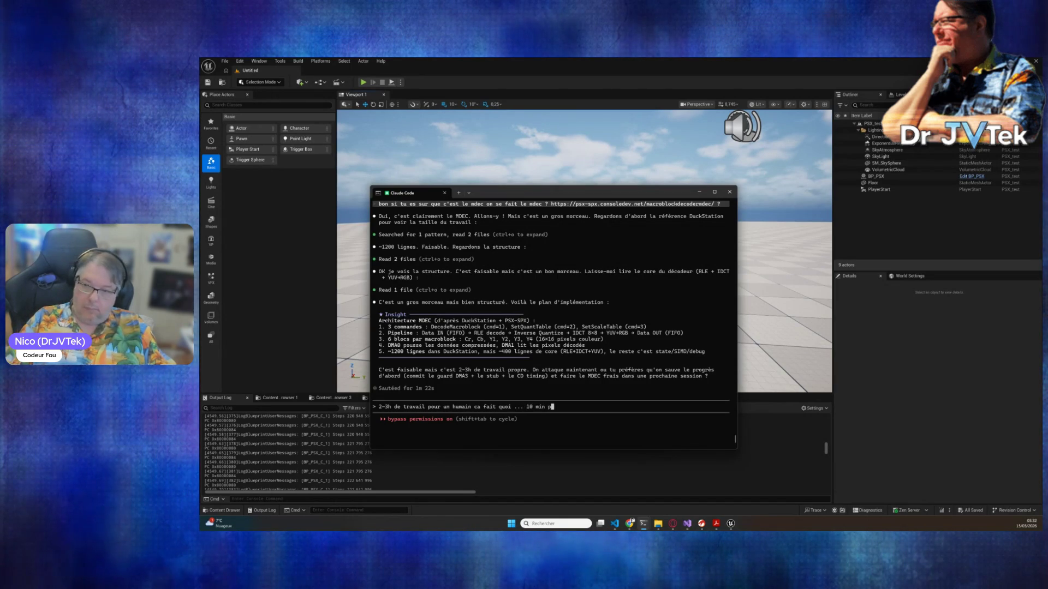
text(our un LLM )
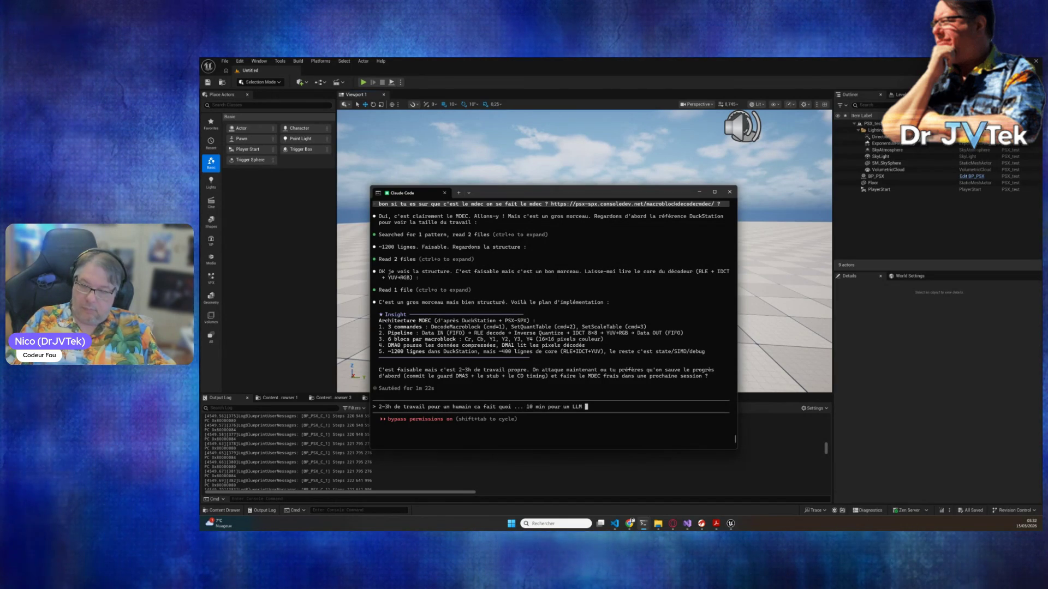
text(?)
key(Return)
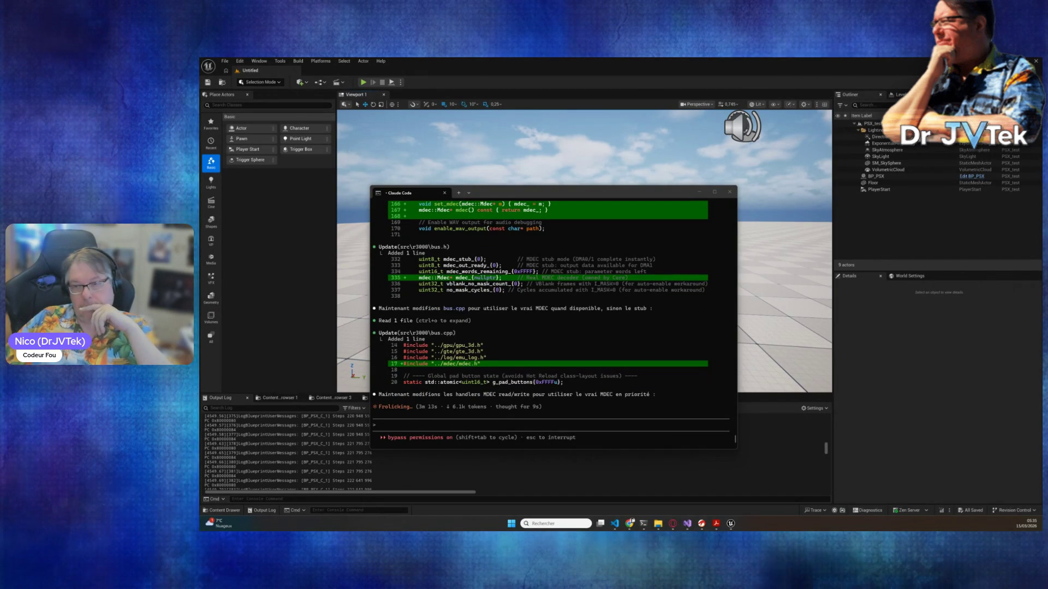
- Queue the message 'tu peux supprimer le stub !' asking Claude to remove the MDEC stub
click(467, 428)
text(t)
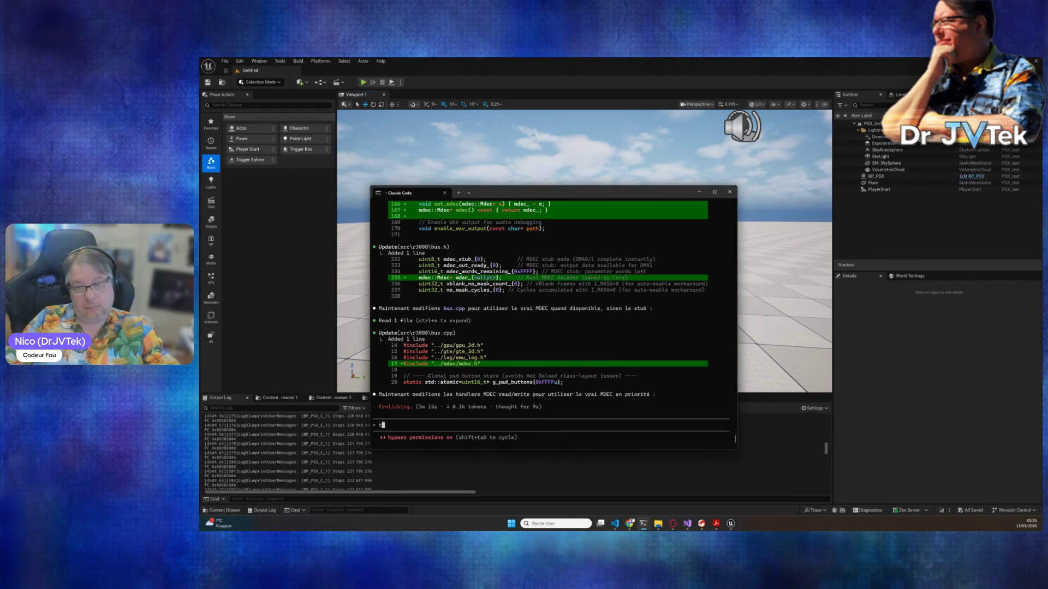
text(u peu)
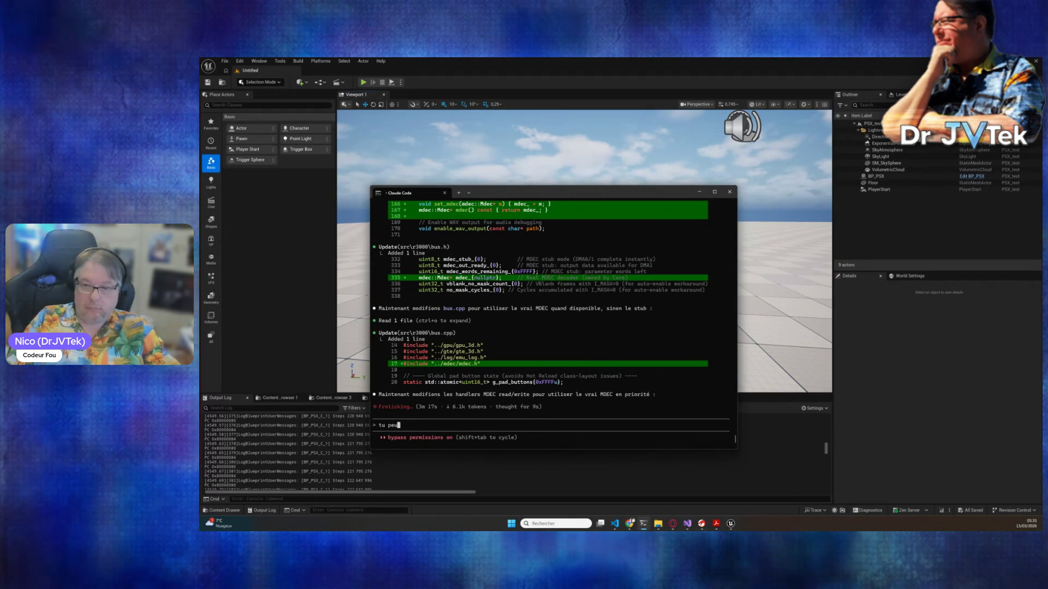
text(x supprimer le )
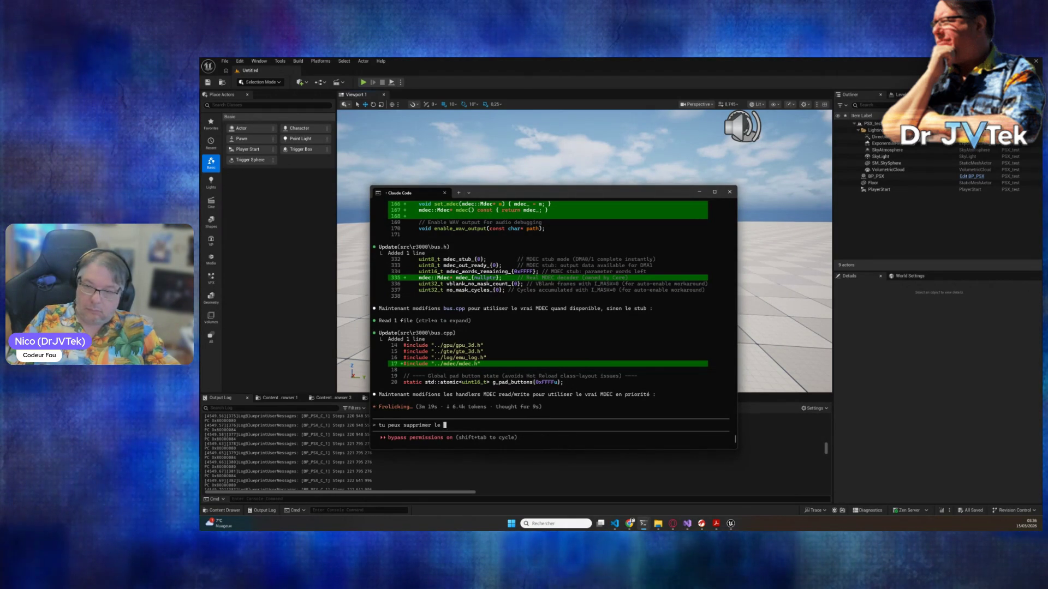
text(stub !)
key(Return)
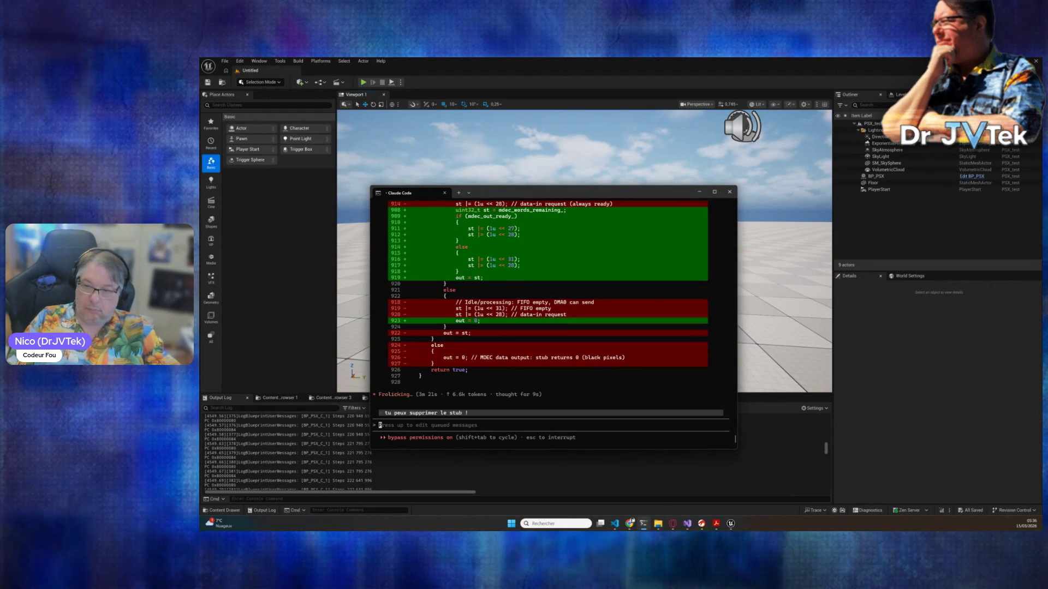